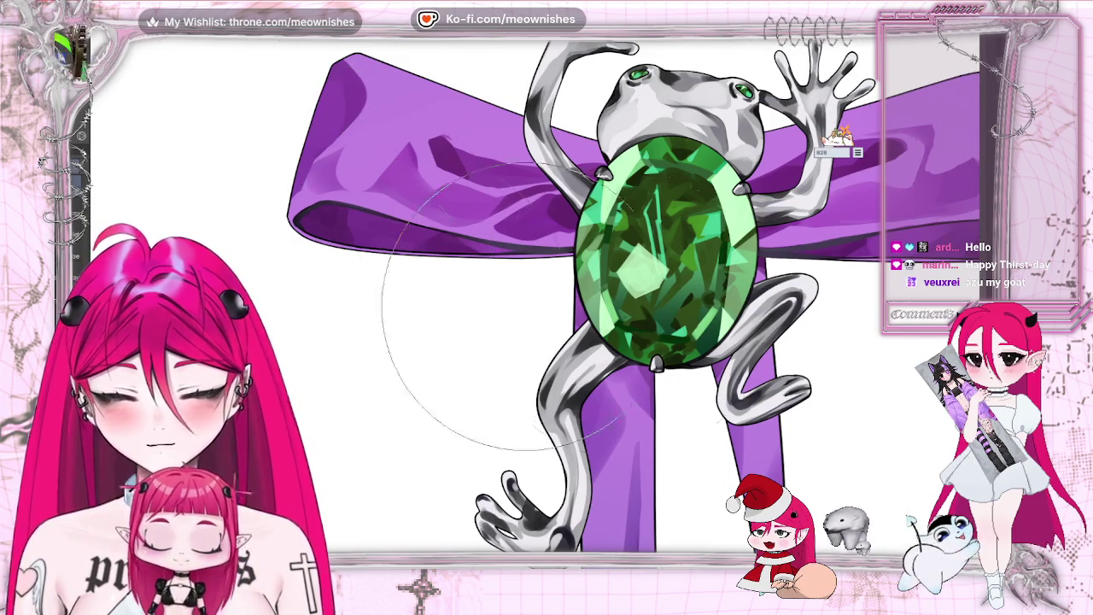
Step: Paint dark blue shading across the lower green gem, checking it zoomed out
left_click_drag(505, 307, 649, 316)
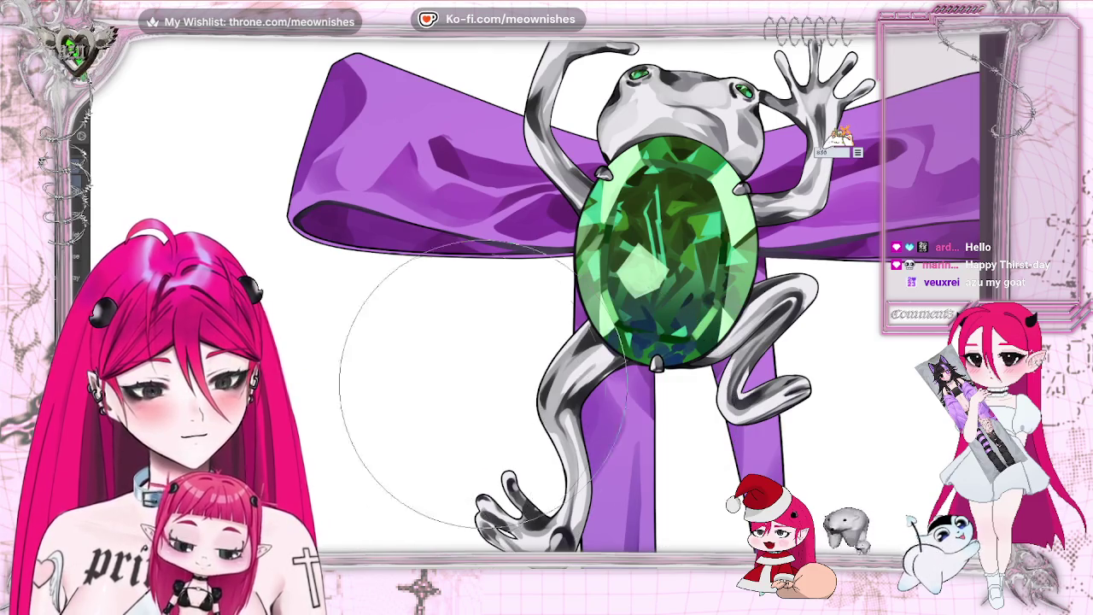
left_click_drag(484, 385, 777, 316)
key("ctrl+minus")
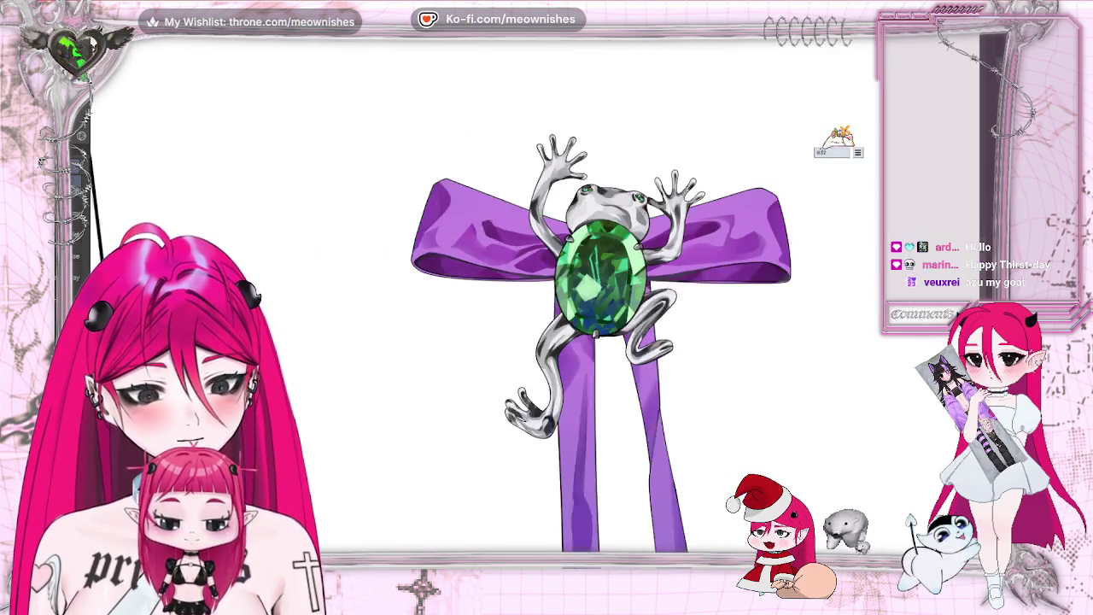
key("ctrl+minus")
key("ctrl+plus")
key("ctrl+plus")
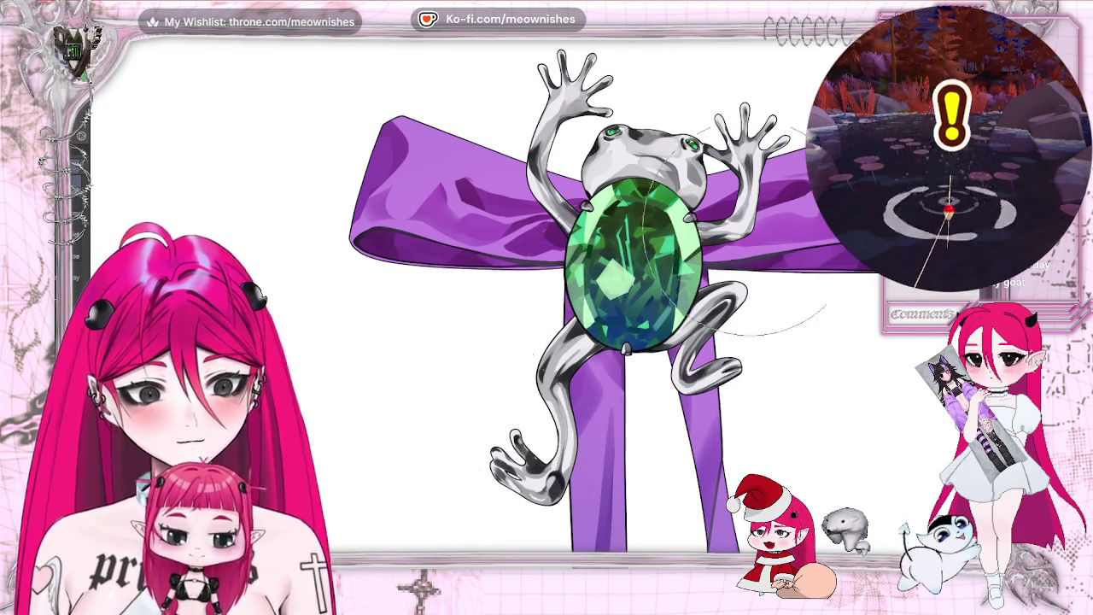
Step: Scroll around the brooch to review the newly shaded gem
scroll(483, 298, "down", 2)
scroll(484, 297, "down", 2)
scroll(483, 298, "down", 2)
scroll(484, 297, "up", 3)
scroll(521, 308, "up", 3)
scroll(521, 307, "up", 1)
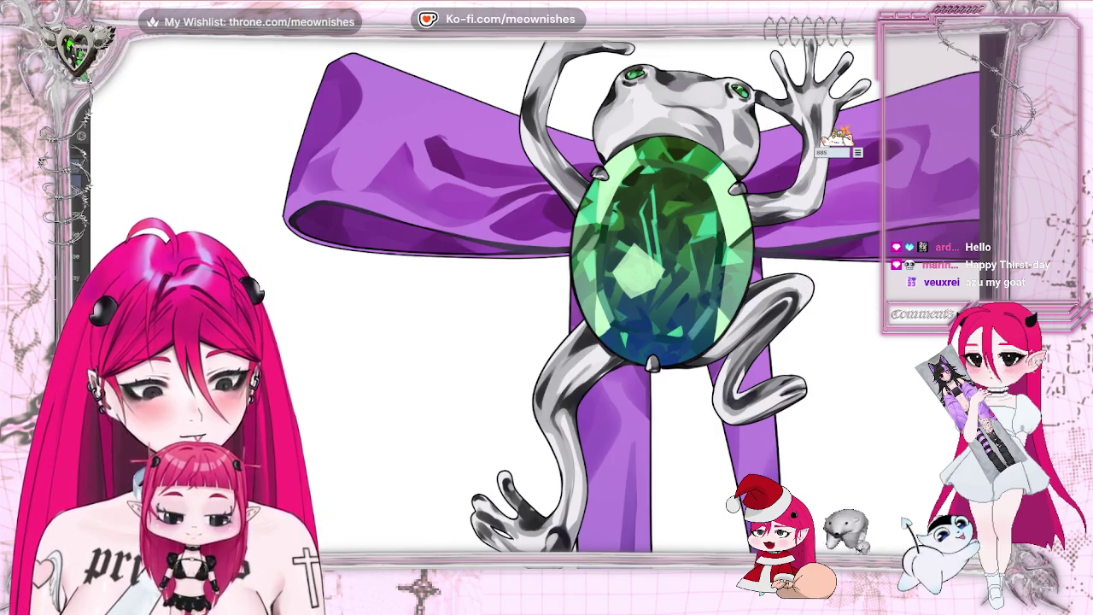
scroll(547, 299, "down", 1)
scroll(547, 299, "down", 2)
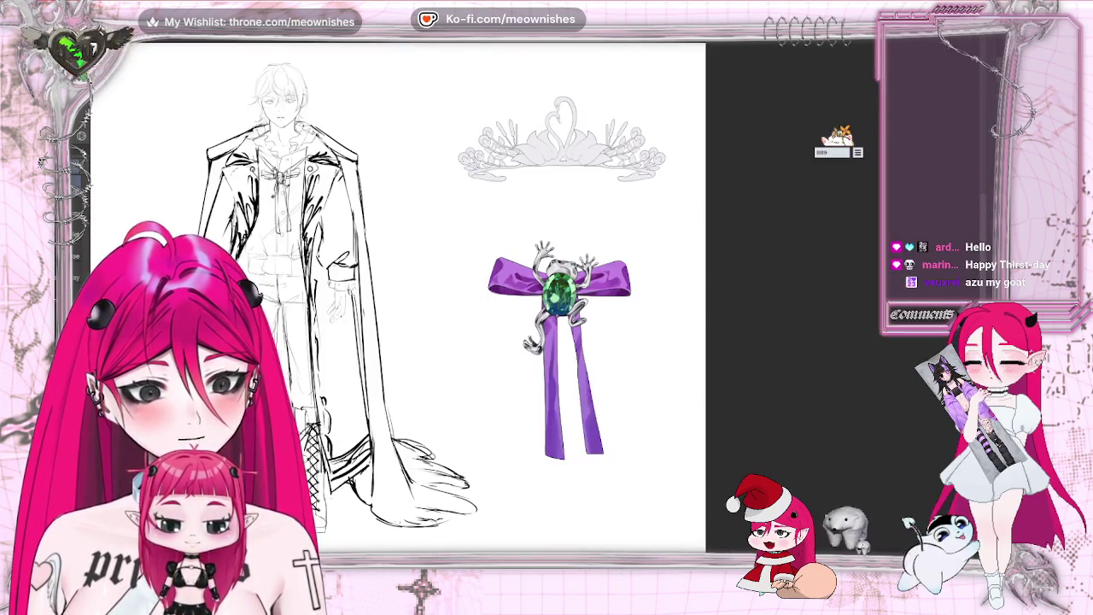
scroll(547, 299, "down", 2)
scroll(538, 282, "up", 3)
scroll(564, 342, "up", 2)
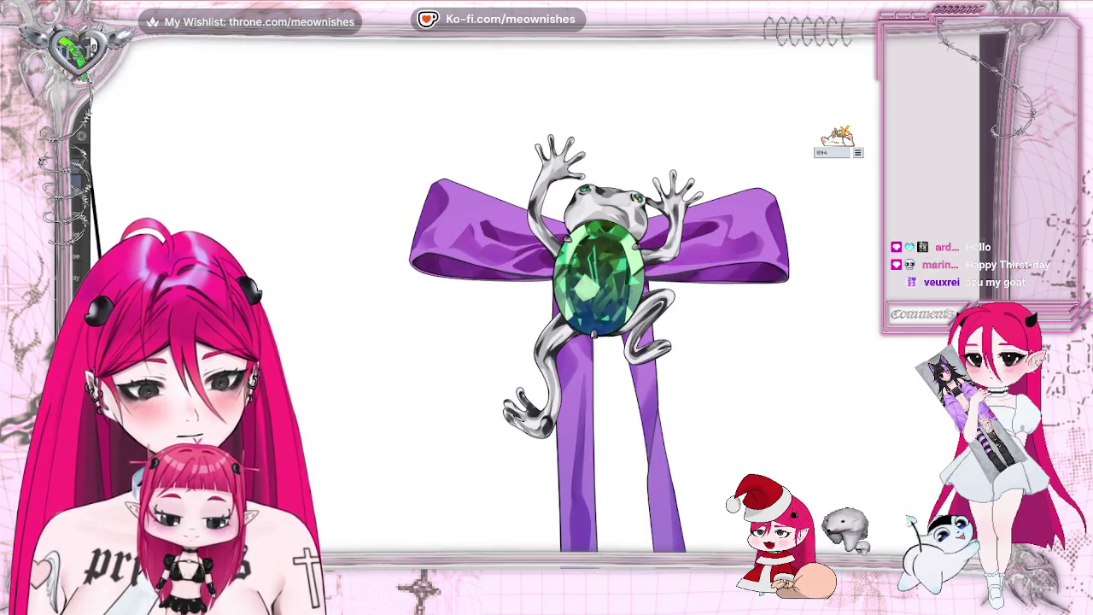
scroll(598, 324, "up", 1)
scroll(529, 291, "up", 1)
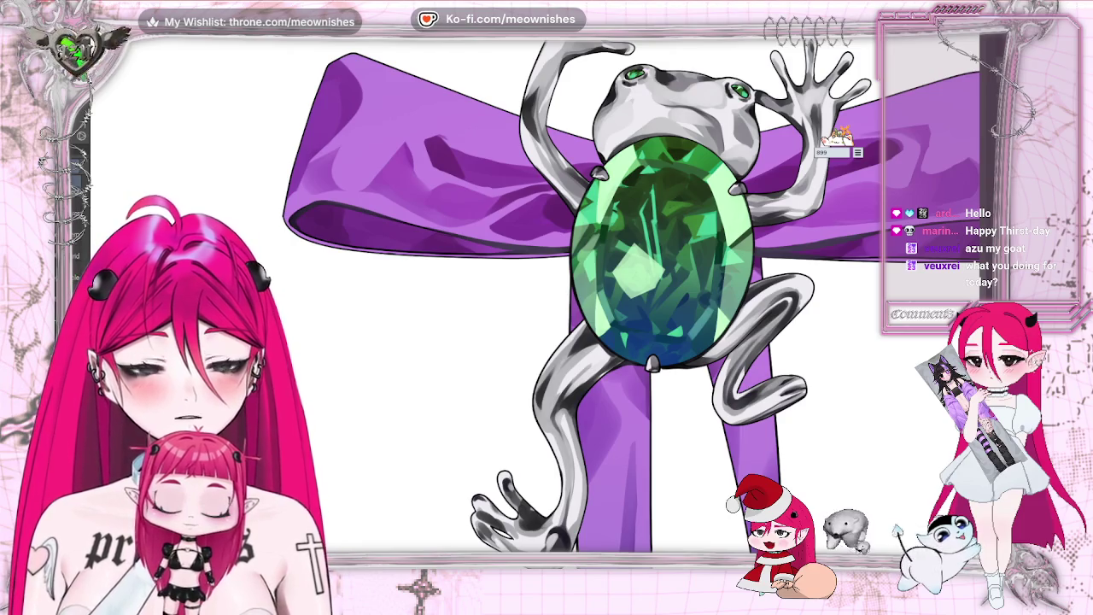
key("alt+e")
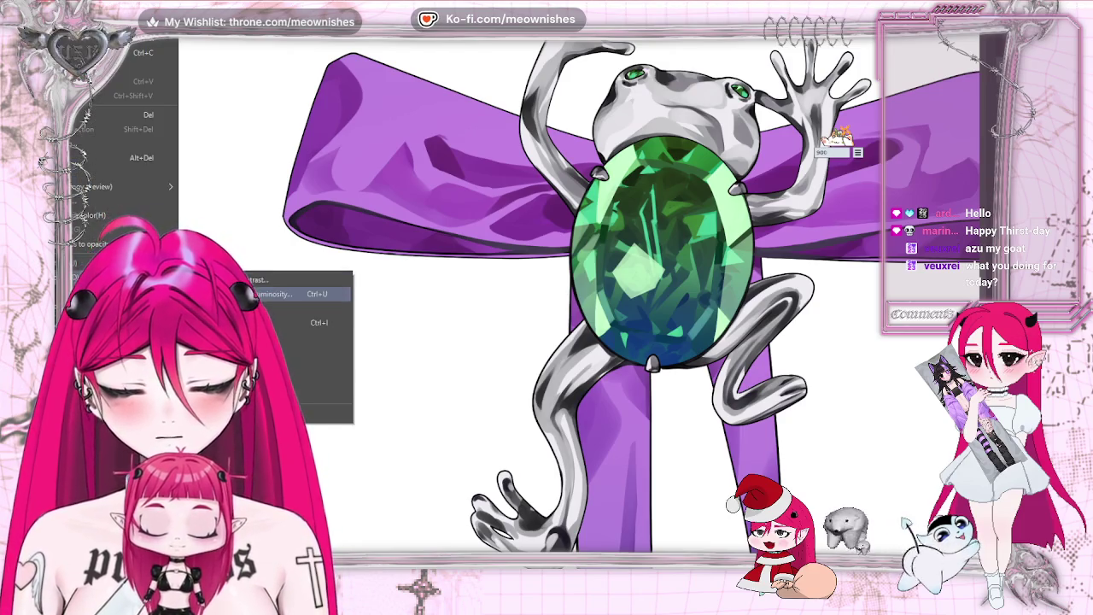
Step: Apply a first Hue/Saturation/Luminosity pass: saturation 14, luminosity 20
left_click(275, 294)
left_click_drag(764, 150, 256, 146)
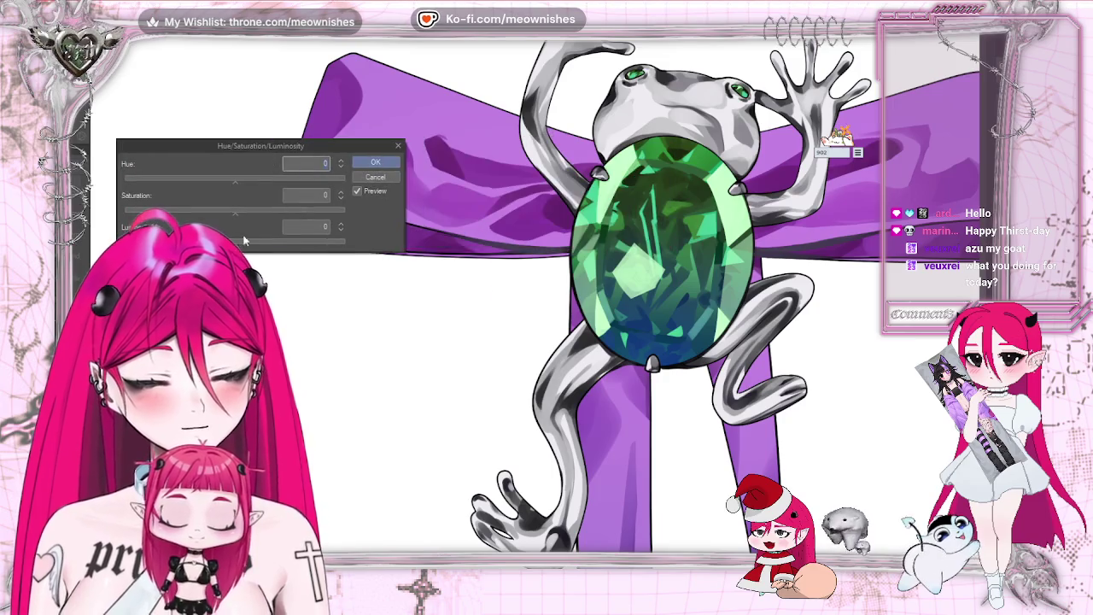
left_click(248, 210)
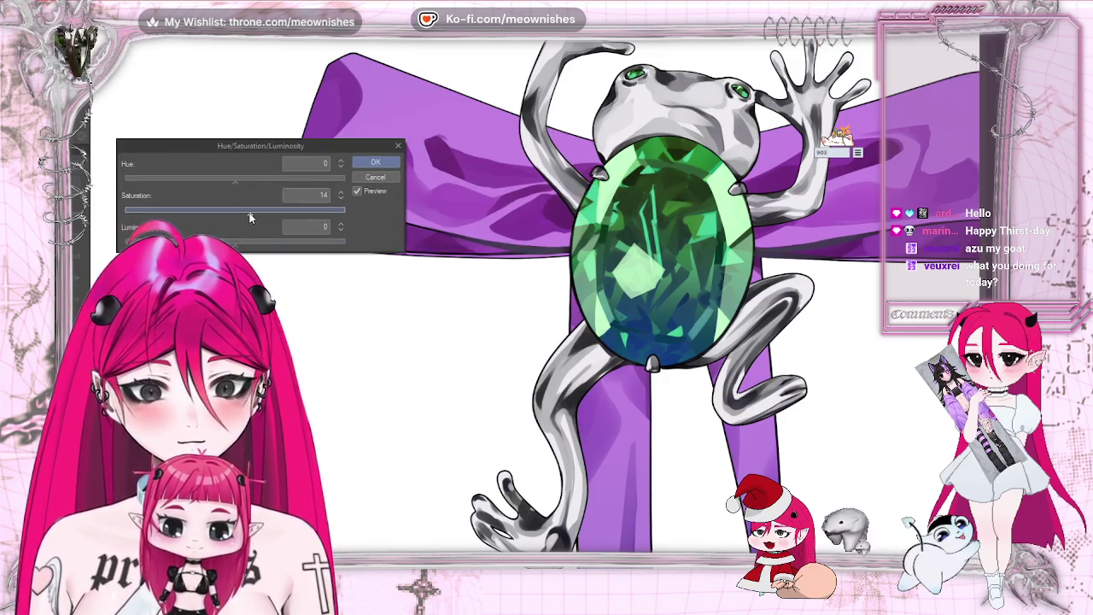
left_click_drag(251, 246, 256, 245)
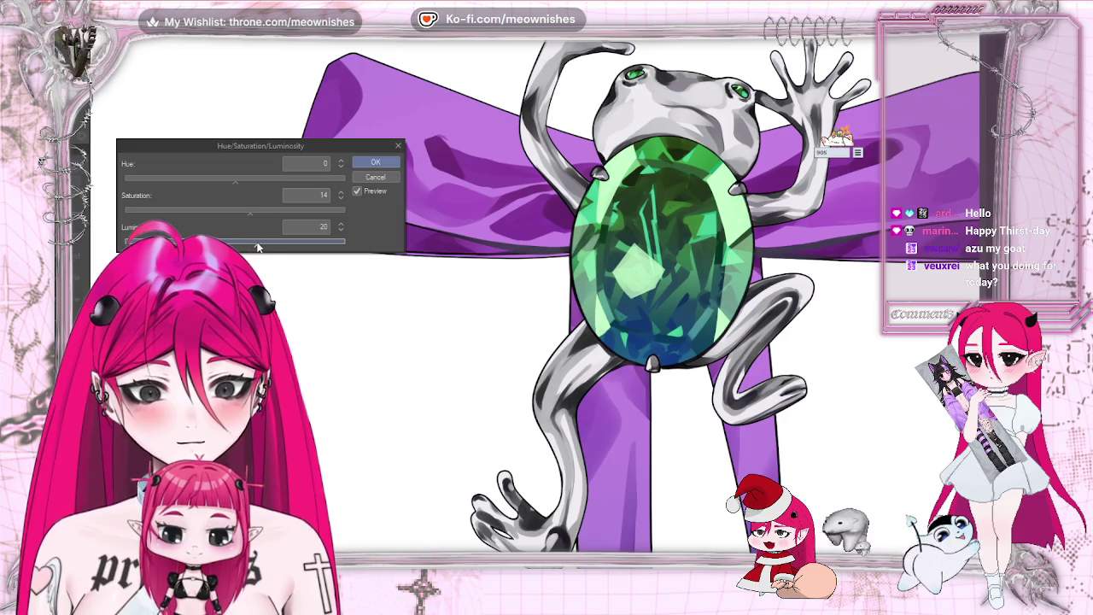
key("ctrl+minus")
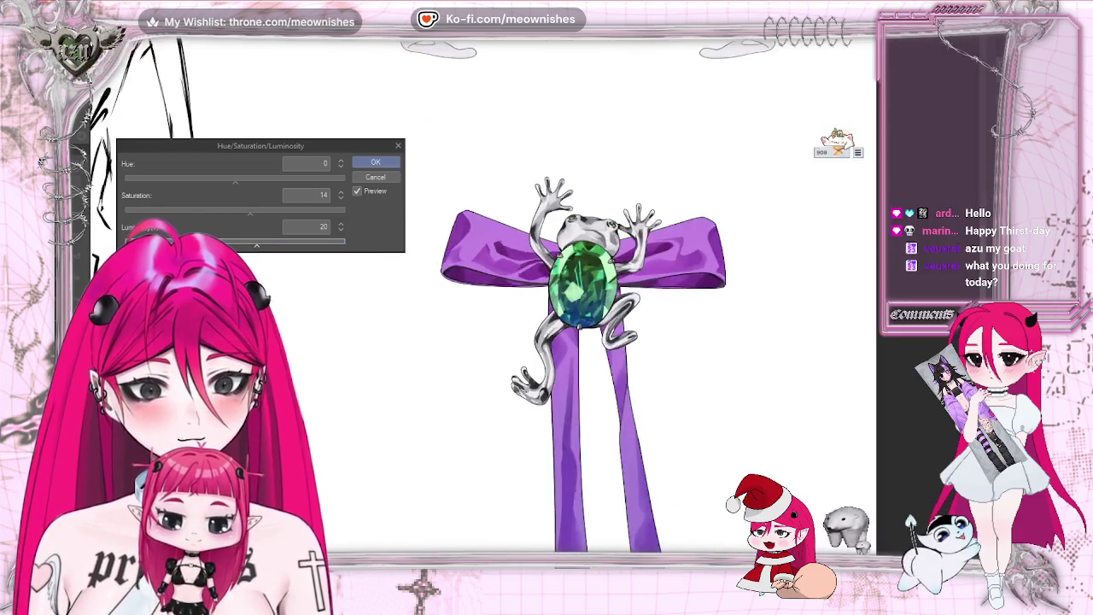
key("ctrl+minus")
key("ctrl+minus")
key("ctrl+plus")
key("ctrl+plus")
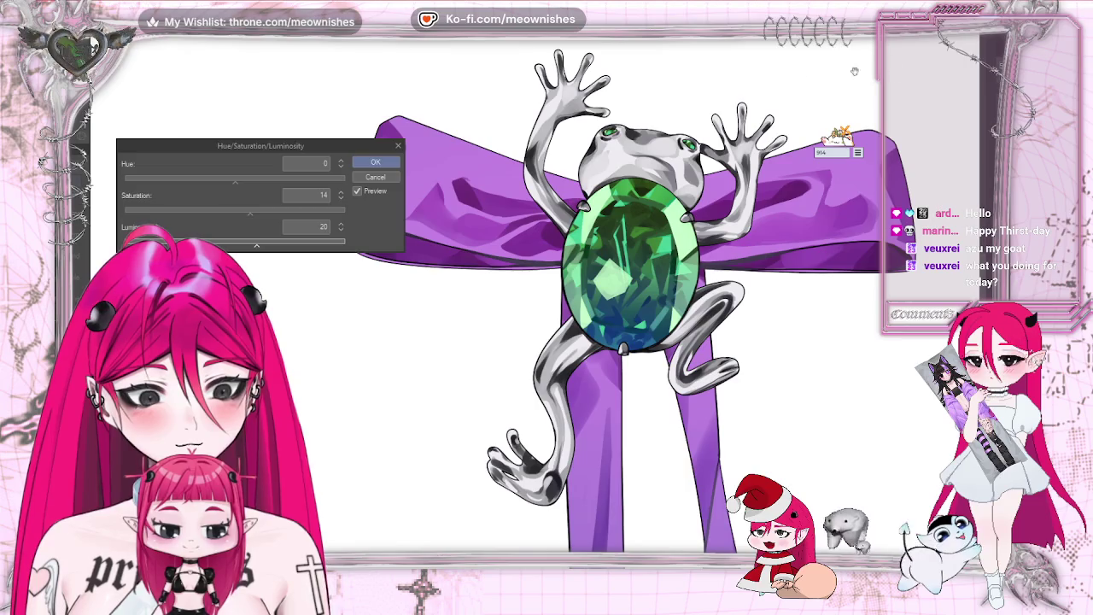
key("Return")
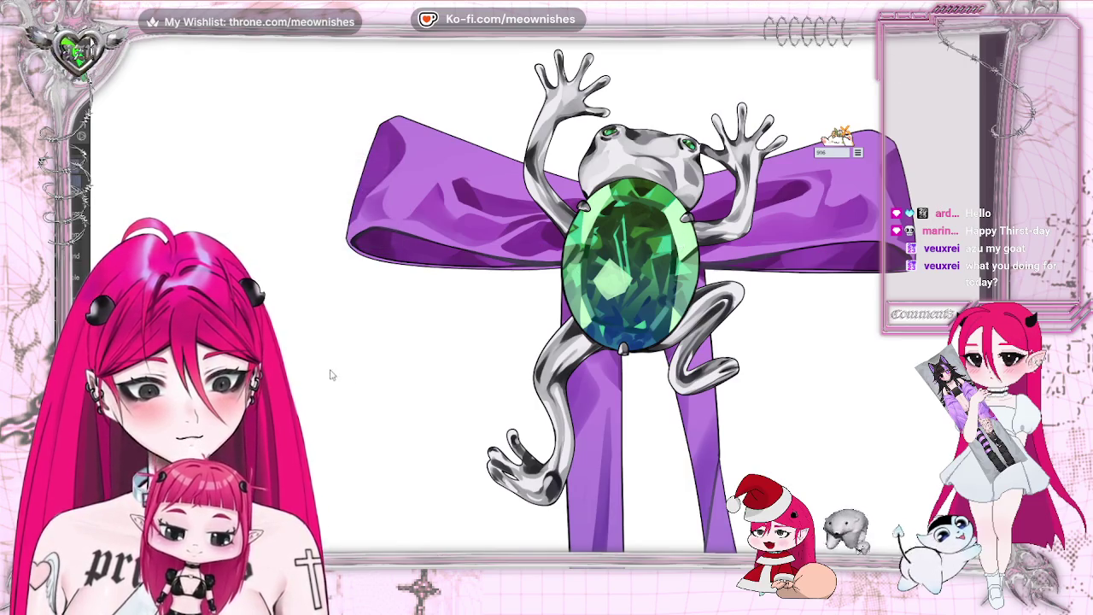
Step: In a second Hue/Saturation/Luminosity pass, push saturation to 83 and darken slightly
left_click(90, 36)
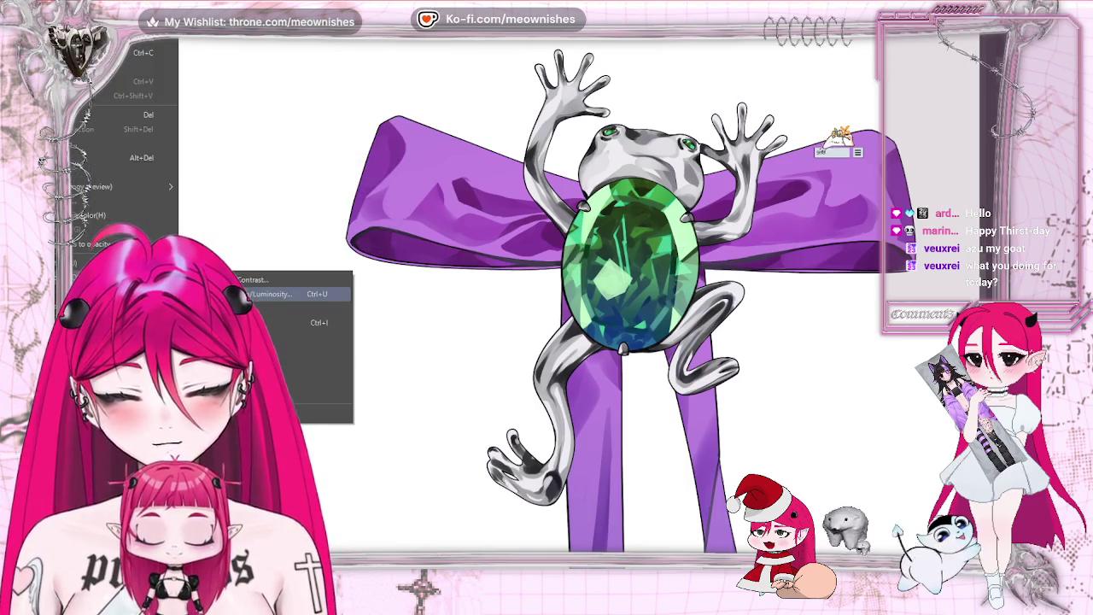
mouse_move(102, 242)
left_click(256, 281)
left_click_drag(254, 213, 326, 213)
left_click_drag(235, 243, 228, 247)
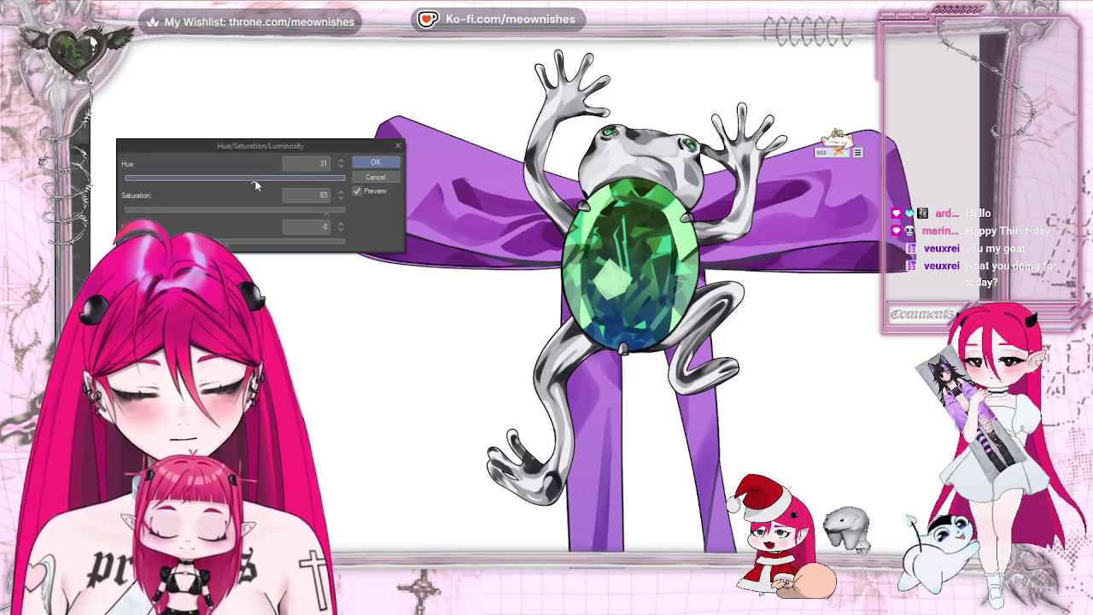
left_click_drag(235, 180, 252, 180)
left_click(204, 180)
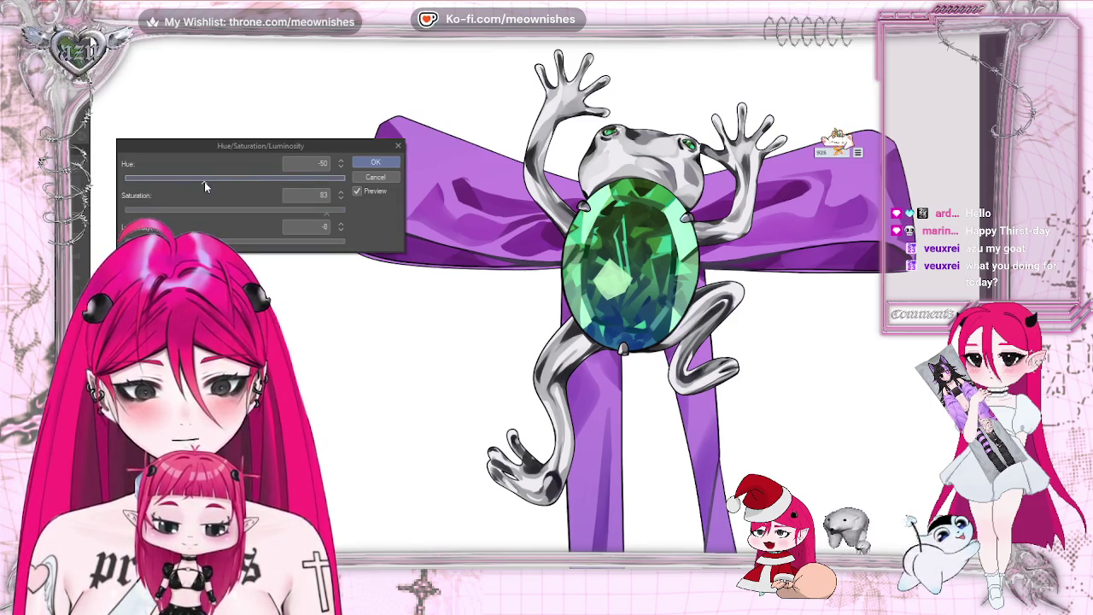
Step: Settle the hue at 6 and apply the final adjustment (saturation 83, luminosity -8)
scroll(529, 333, "down", 2)
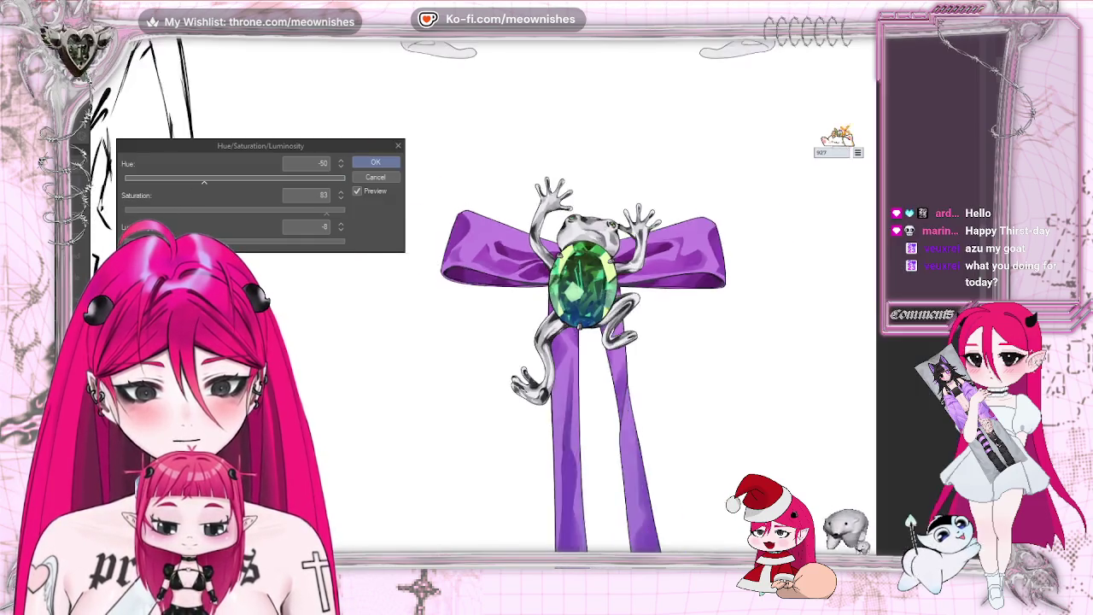
scroll(530, 333, "down", 2)
scroll(530, 333, "down", 2)
scroll(544, 298, "up", 5)
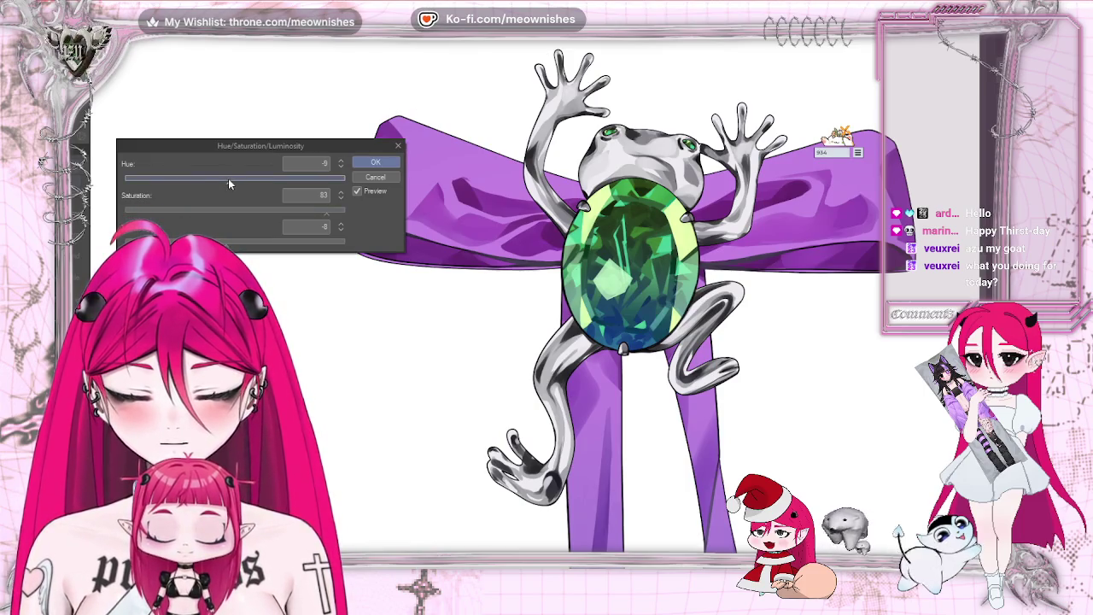
left_click_drag(227, 183, 239, 179)
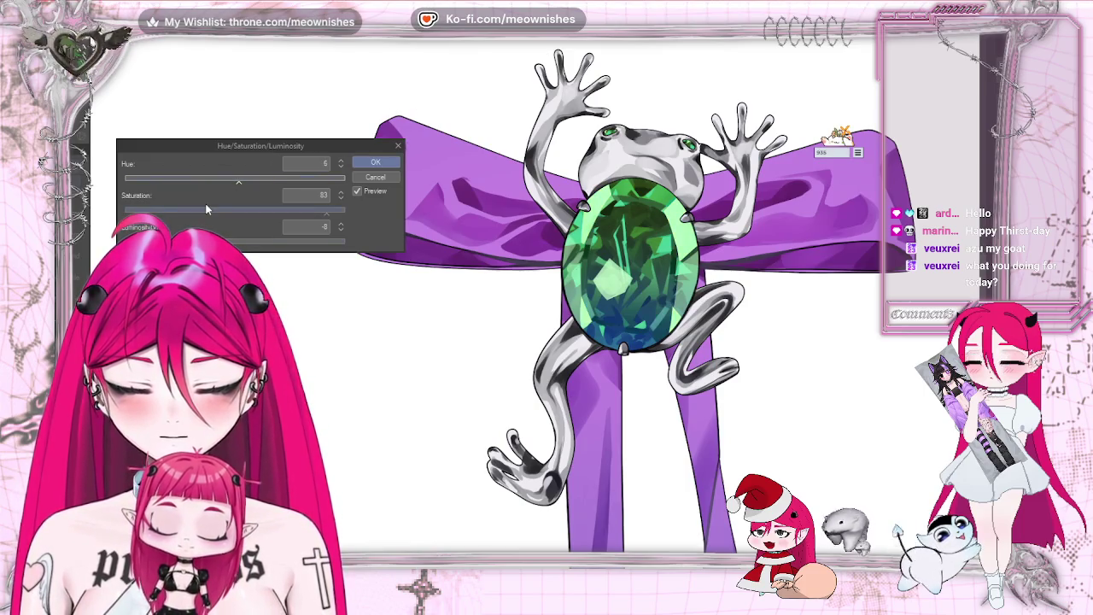
scroll(546, 280, "up", 1)
scroll(546, 281, "down", 4)
scroll(581, 291, "down", 2)
scroll(580, 291, "down", 2)
scroll(581, 290, "up", 4)
scroll(581, 291, "up", 1)
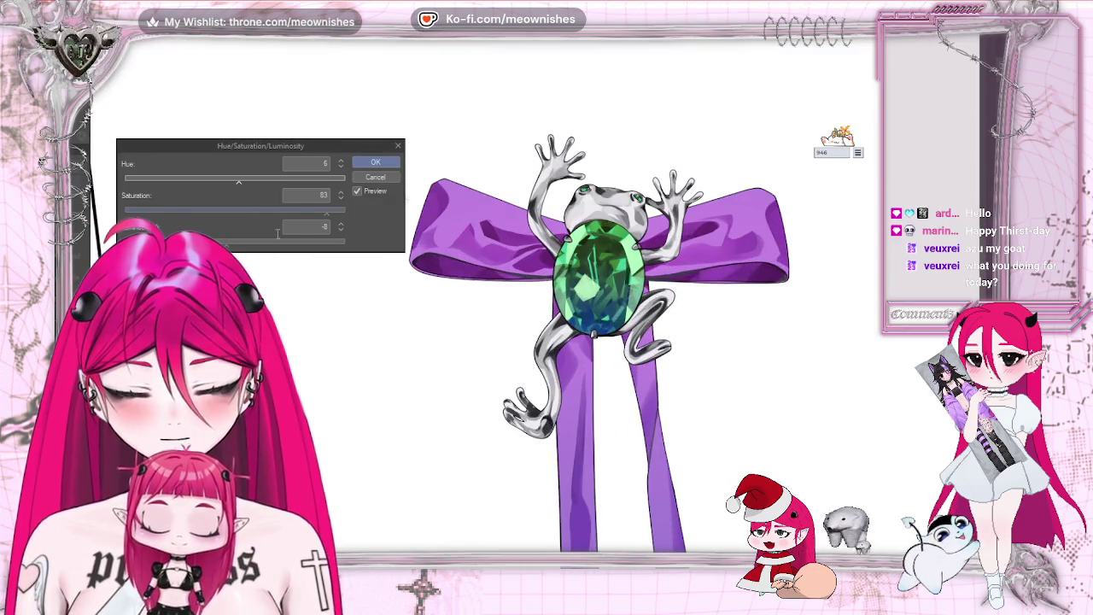
left_click(370, 162)
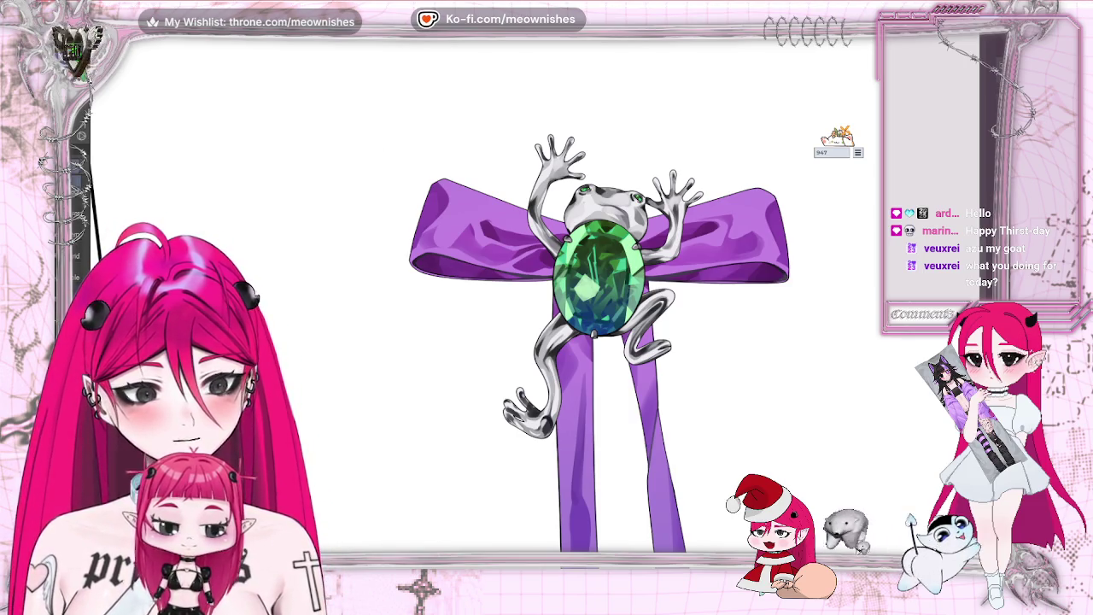
Step: Scroll across and up from the brooch to bring the swan tiara into view
scroll(581, 291, "down", 3)
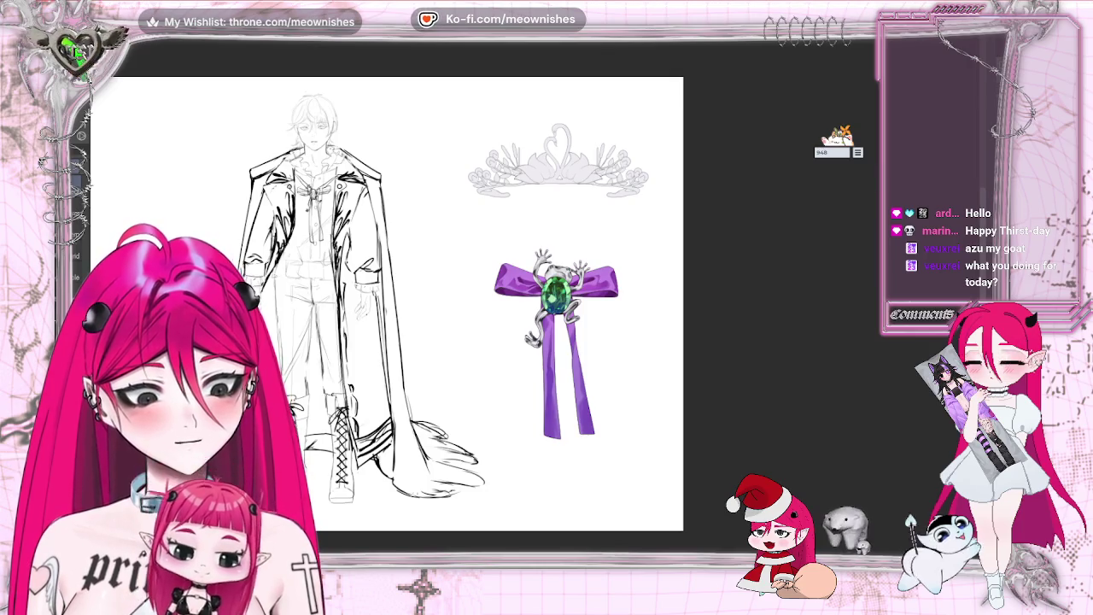
scroll(384, 303, "left", 5)
scroll(385, 303, "left", 5)
scroll(495, 304, "right", 1)
scroll(495, 303, "right", 1)
scroll(496, 303, "right", 1)
scroll(496, 303, "right", 1)
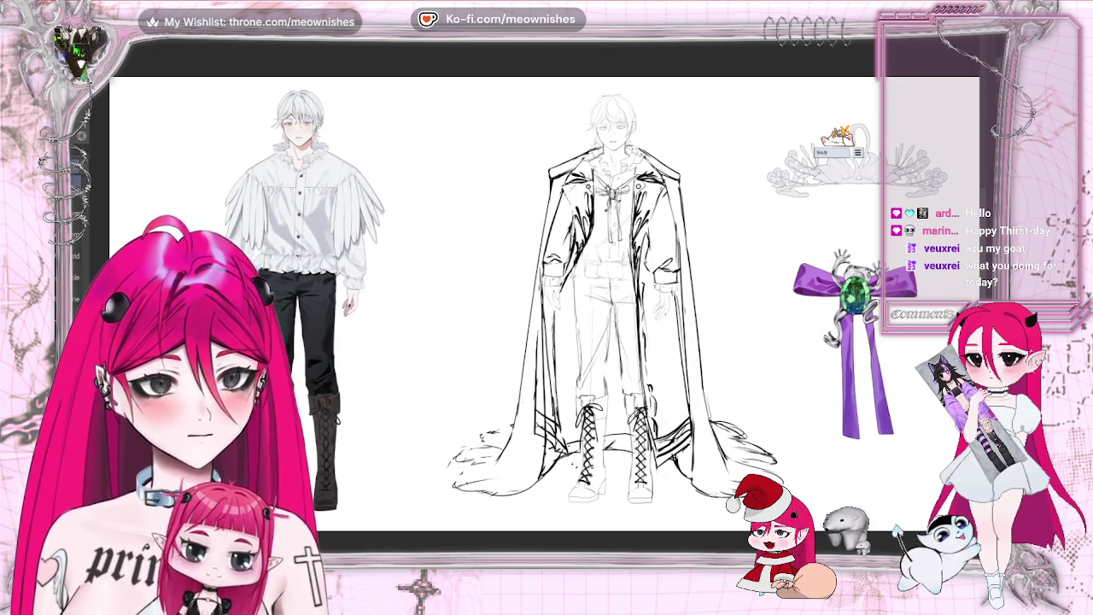
scroll(496, 303, "right", 5)
scroll(495, 303, "right", 2)
scroll(495, 303, "right", 1)
scroll(540, 177, "up", 2)
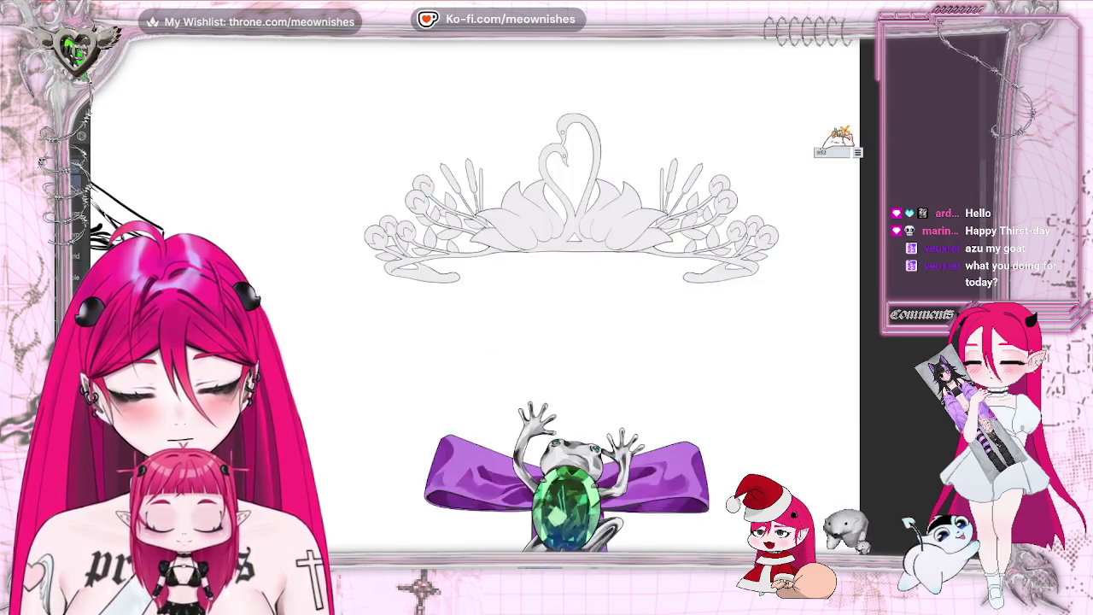
scroll(540, 177, "up", 2)
scroll(538, 256, "up", 3)
scroll(538, 256, "up", 1)
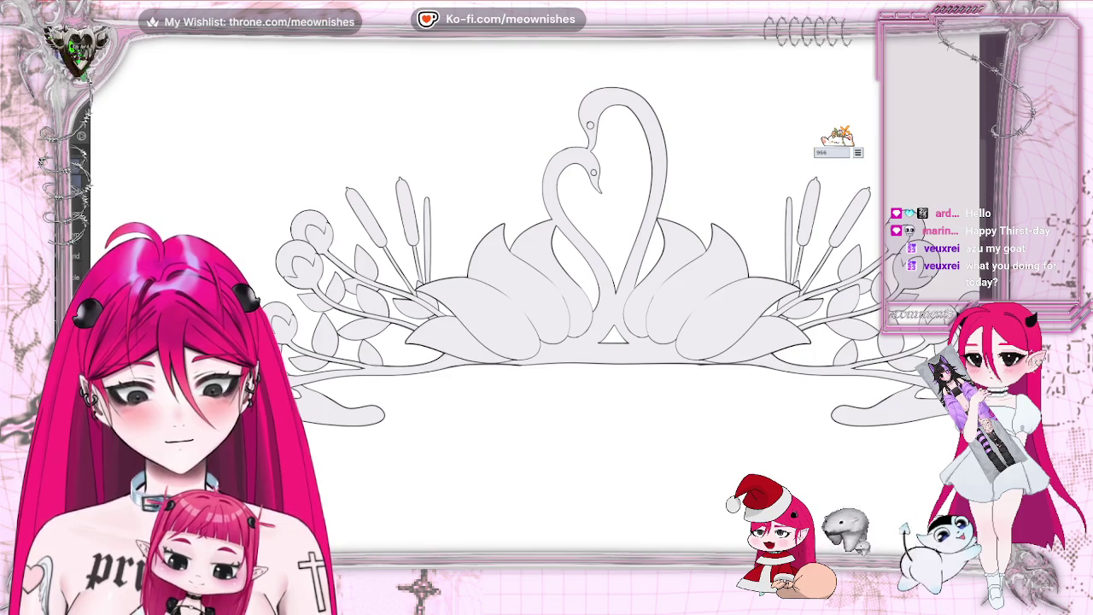
scroll(546, 256, "right", 2)
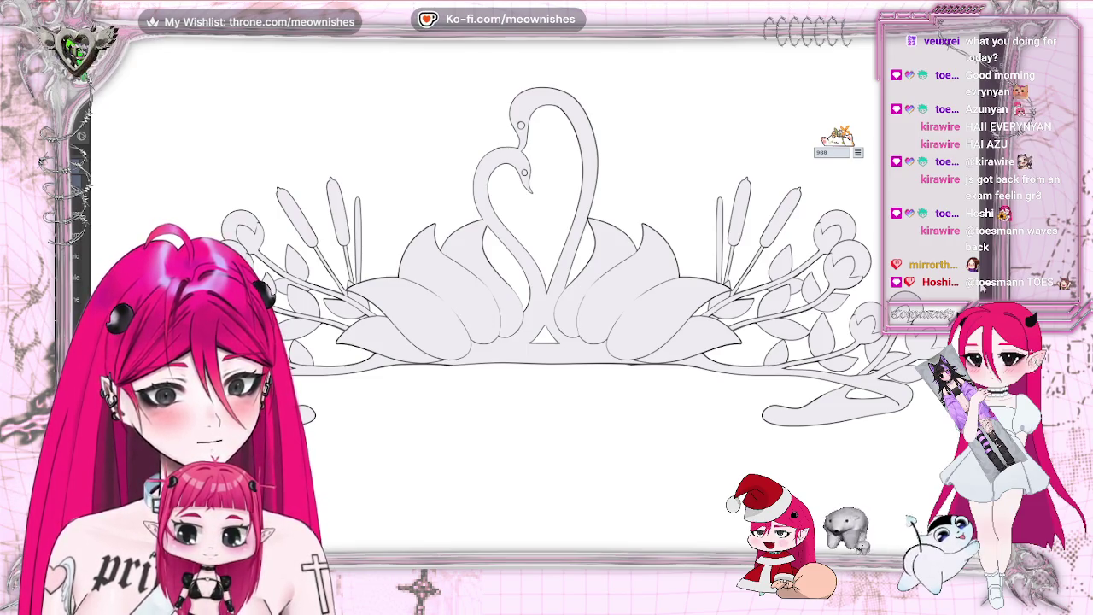
Step: Zoom in on the swan necks and dot a dark pupil into the upper swan's eye
scroll(546, 324, "up", 3)
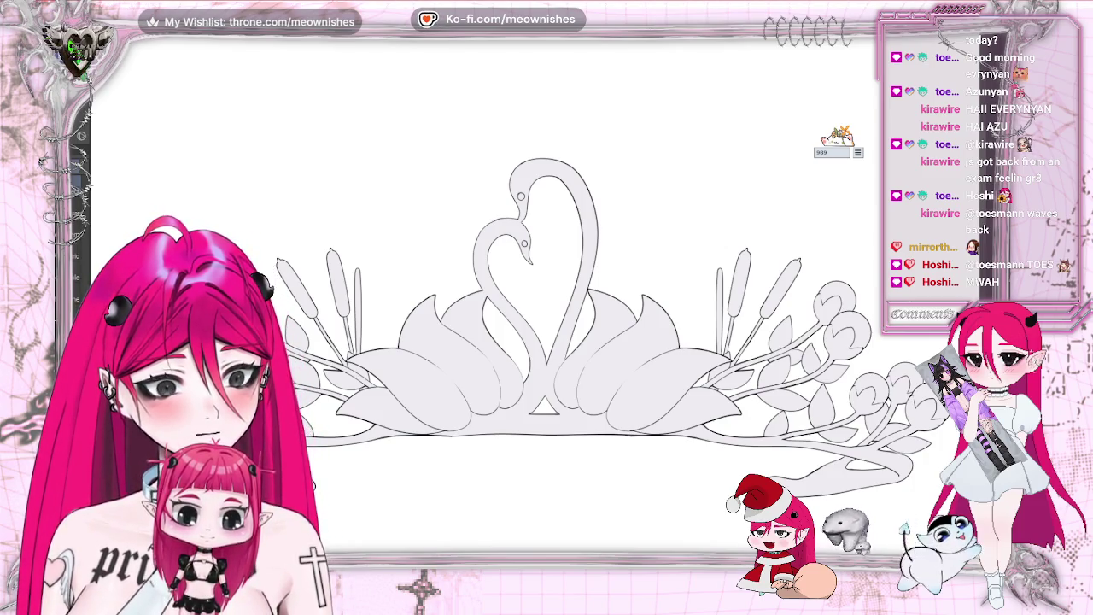
scroll(539, 295, "up", 1)
scroll(539, 296, "up", 2)
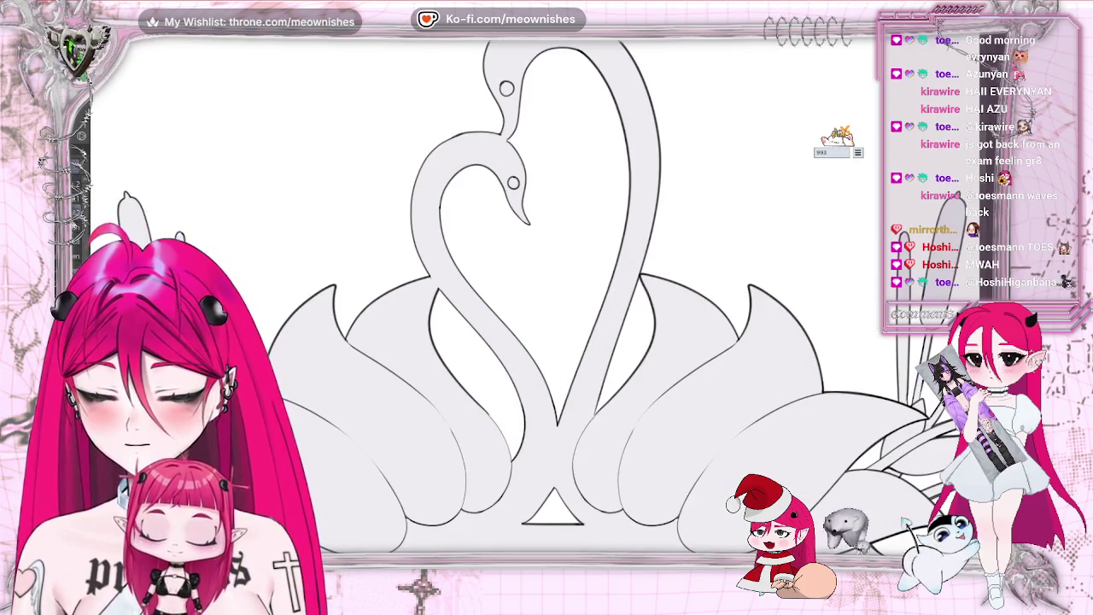
left_click(506, 89)
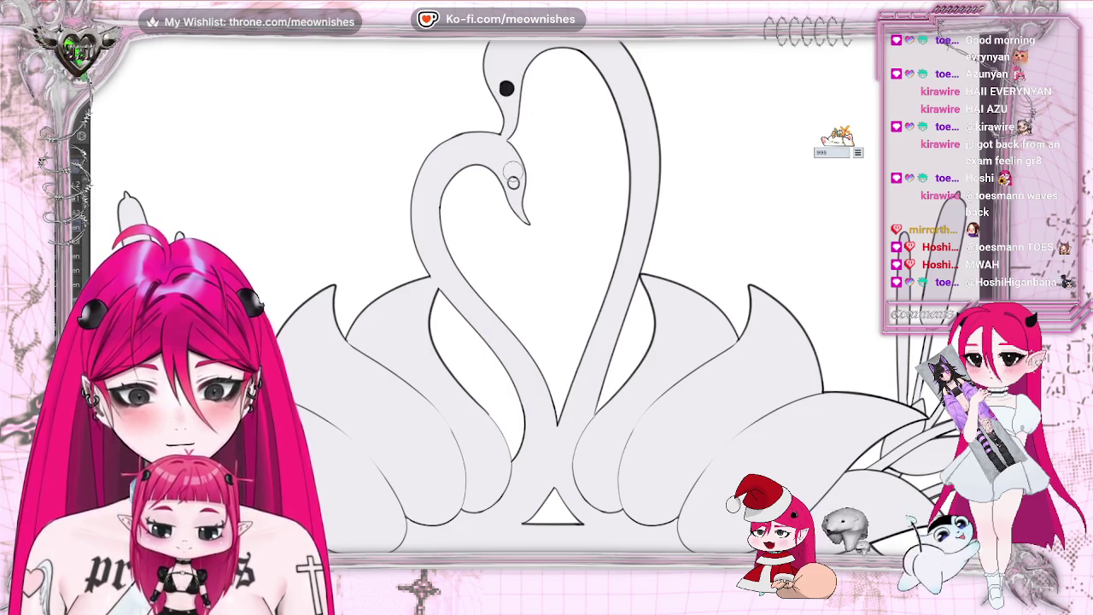
Step: Fill the upper and lower swans' eyes with dark colour
left_click(507, 87)
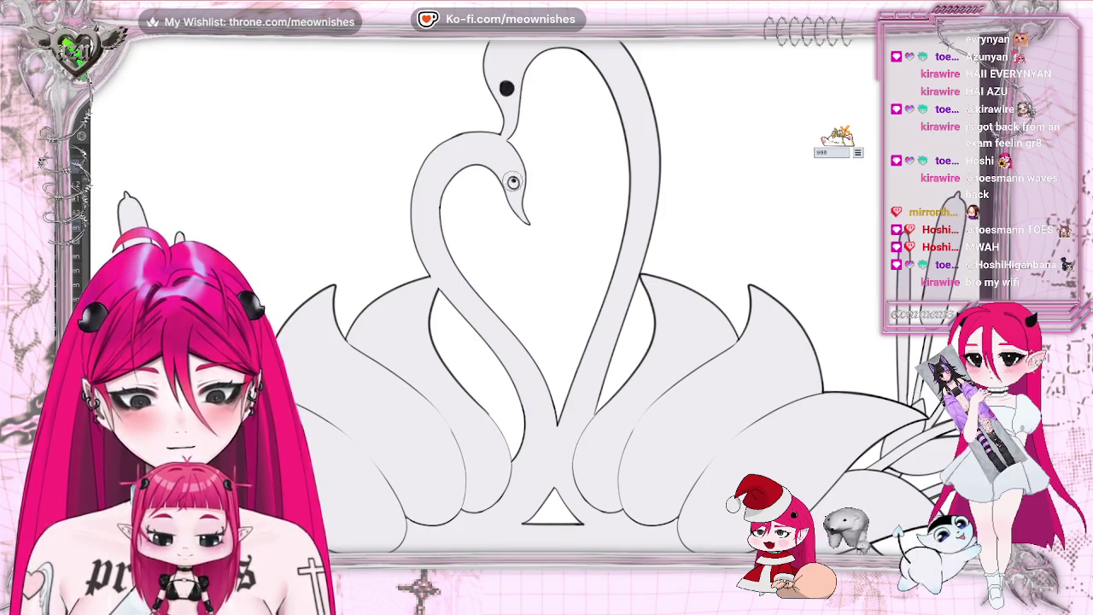
left_click(513, 183)
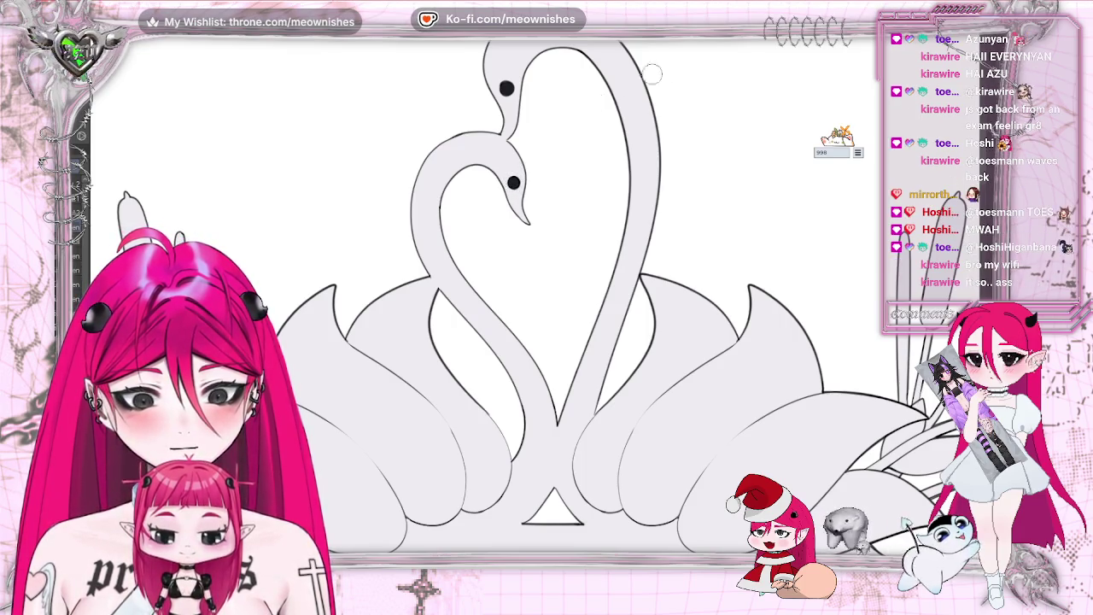
scroll(546, 299, "up", 3)
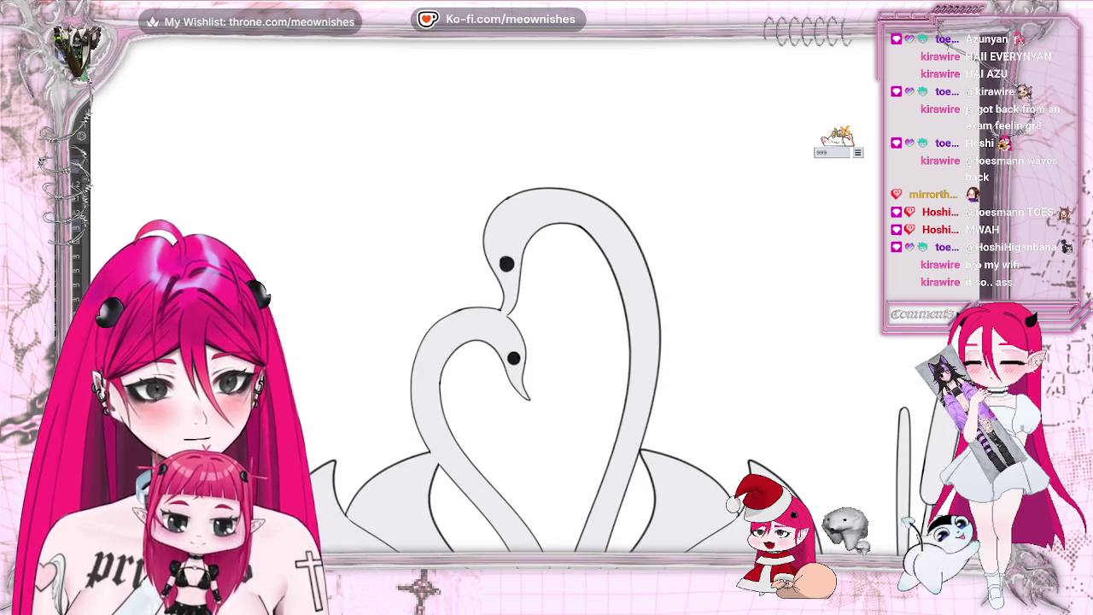
scroll(546, 299, "up", 3)
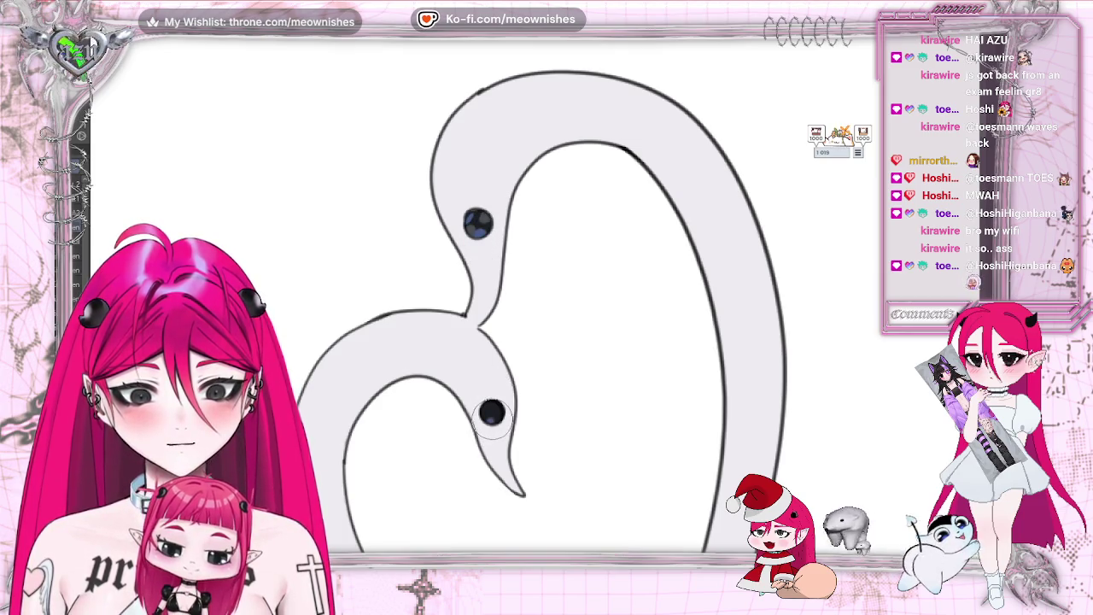
Step: Dab shading and a small white highlight into both swan eyes
left_click(493, 410)
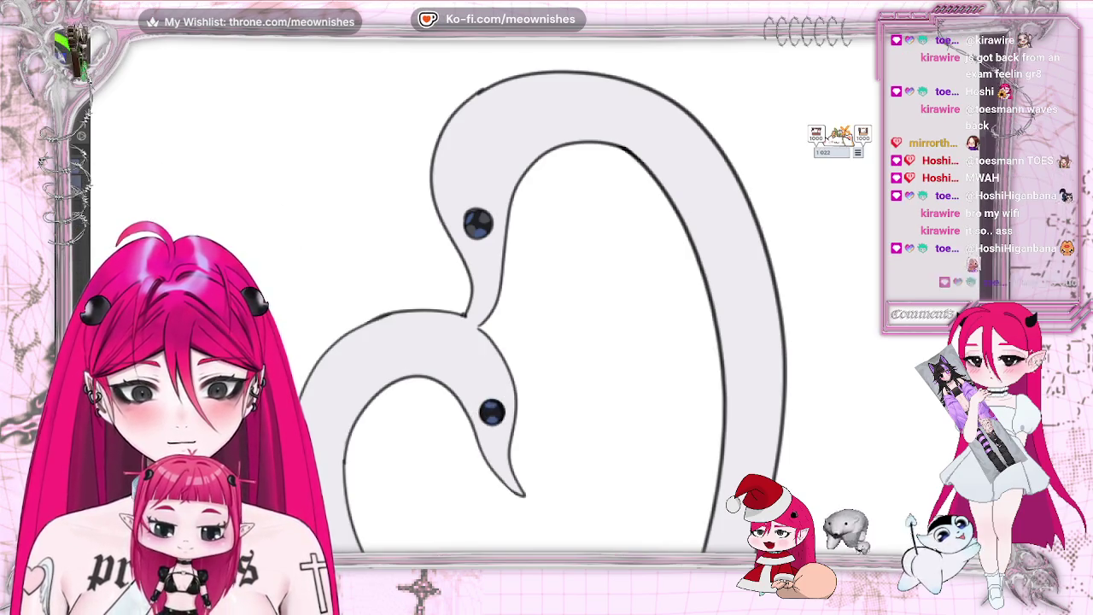
left_click(478, 222)
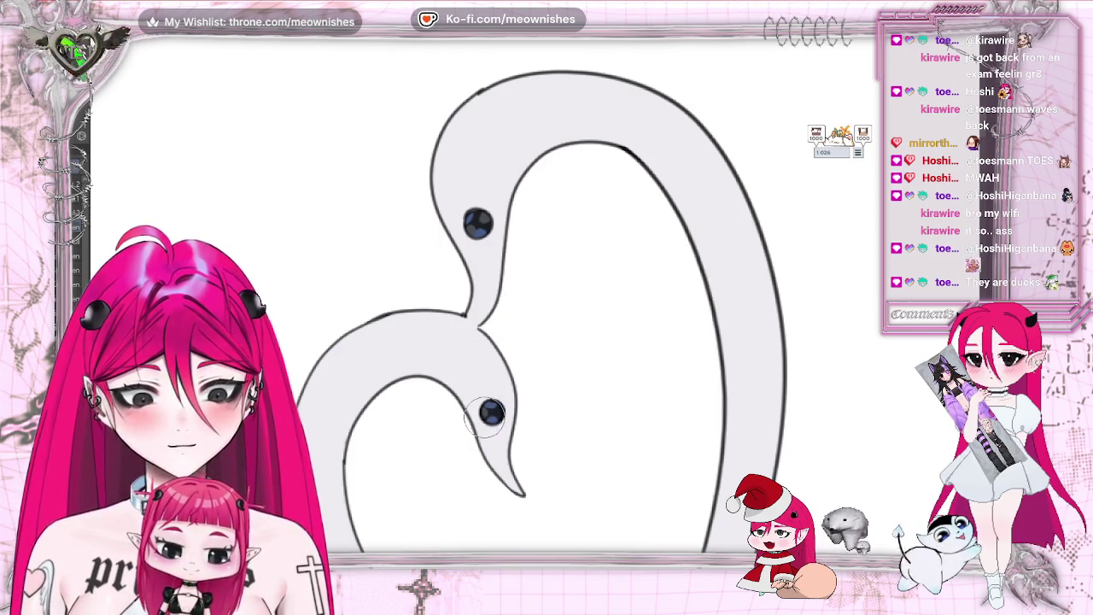
left_click(496, 415)
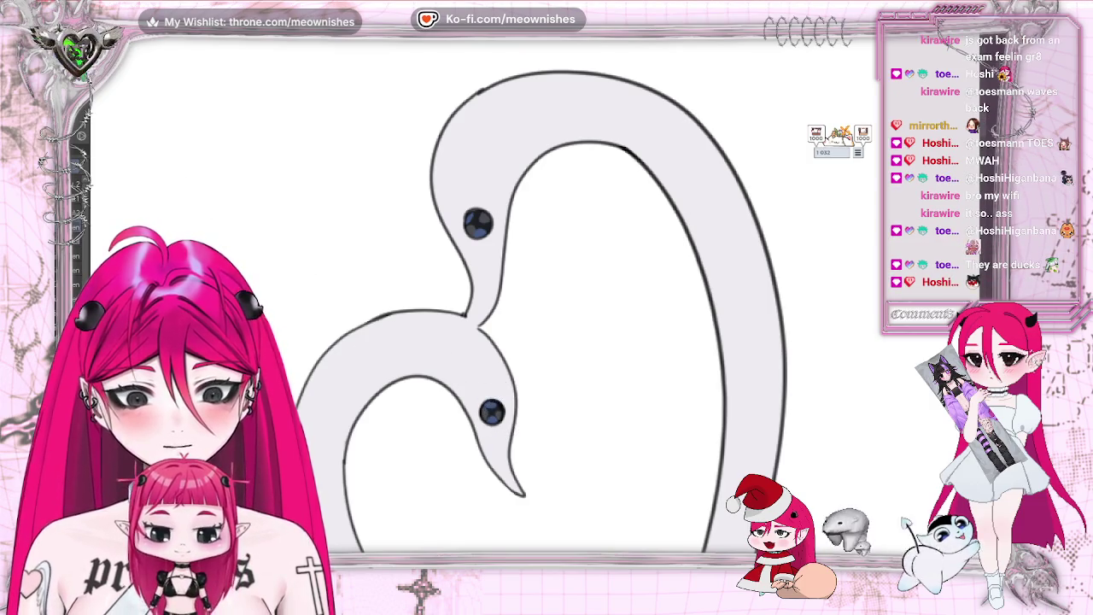
left_click(488, 394)
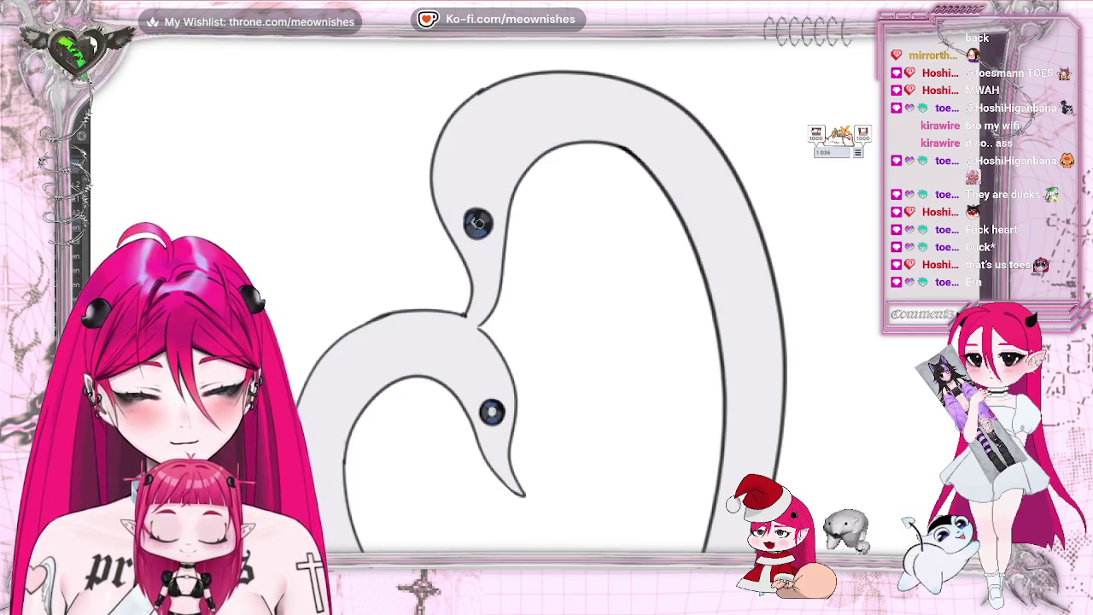
left_click(478, 222)
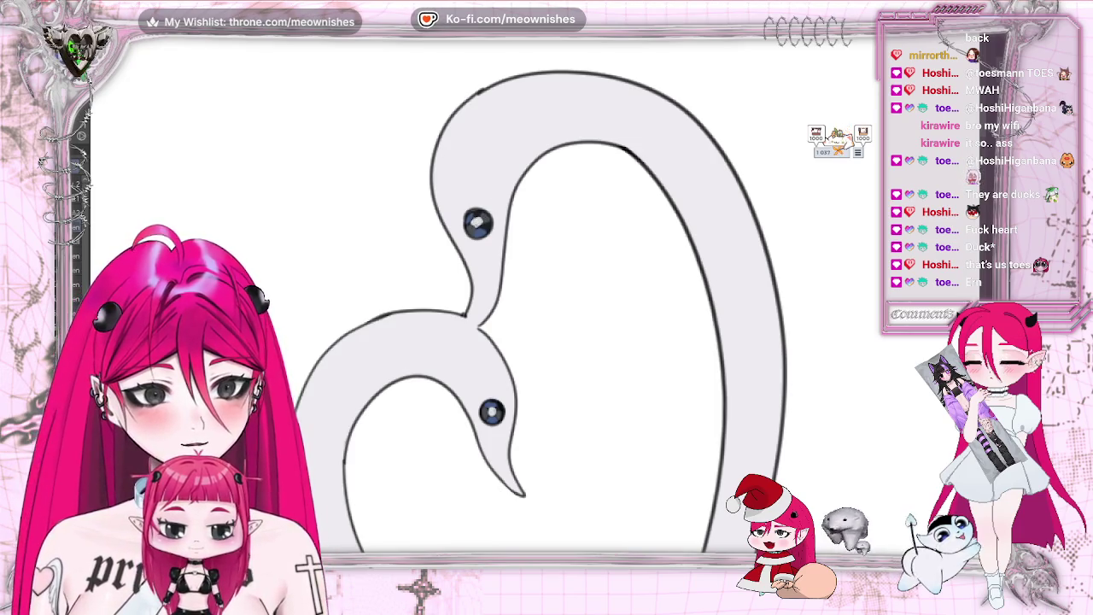
scroll(547, 342, "down", 5)
scroll(534, 305, "up", 3)
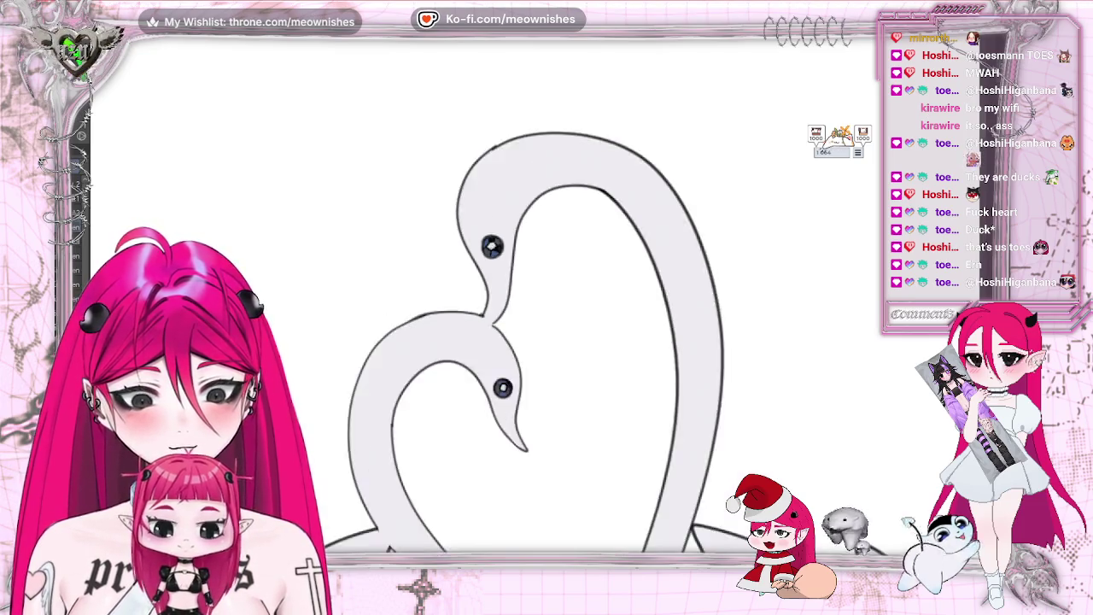
scroll(530, 341, "up", 3)
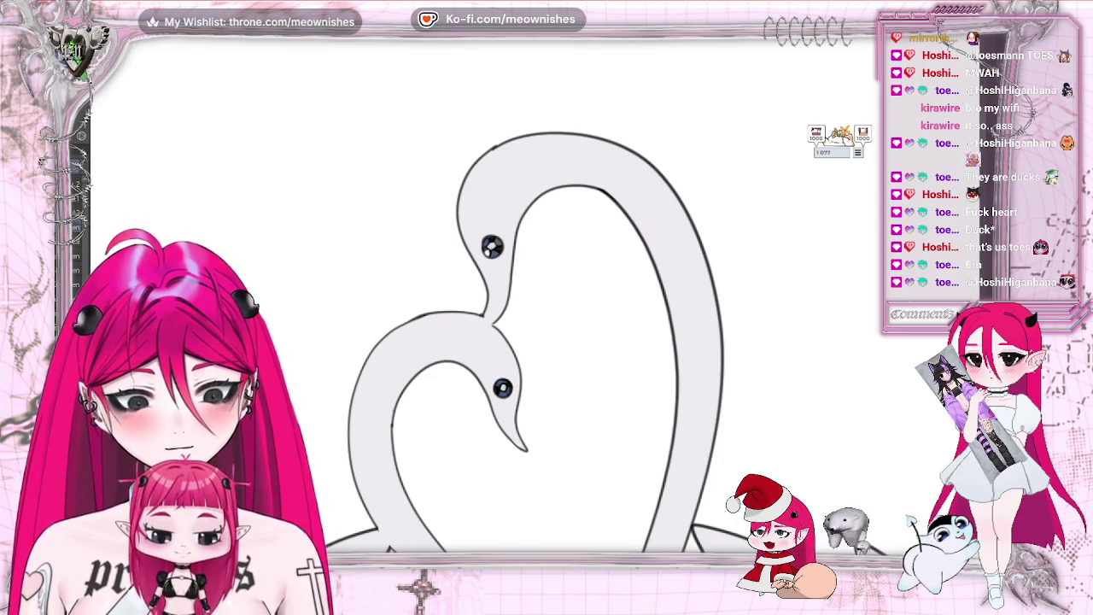
key("ctrl+minus")
key("ctrl+minus")
key("ctrl+plus")
key("ctrl+plus")
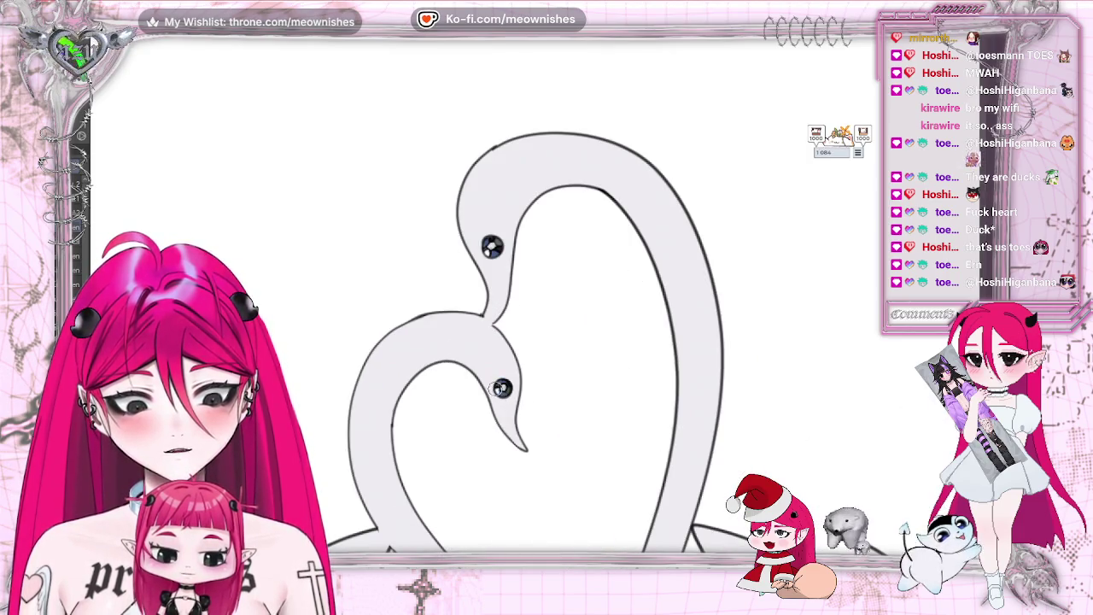
key("ctrl+minus")
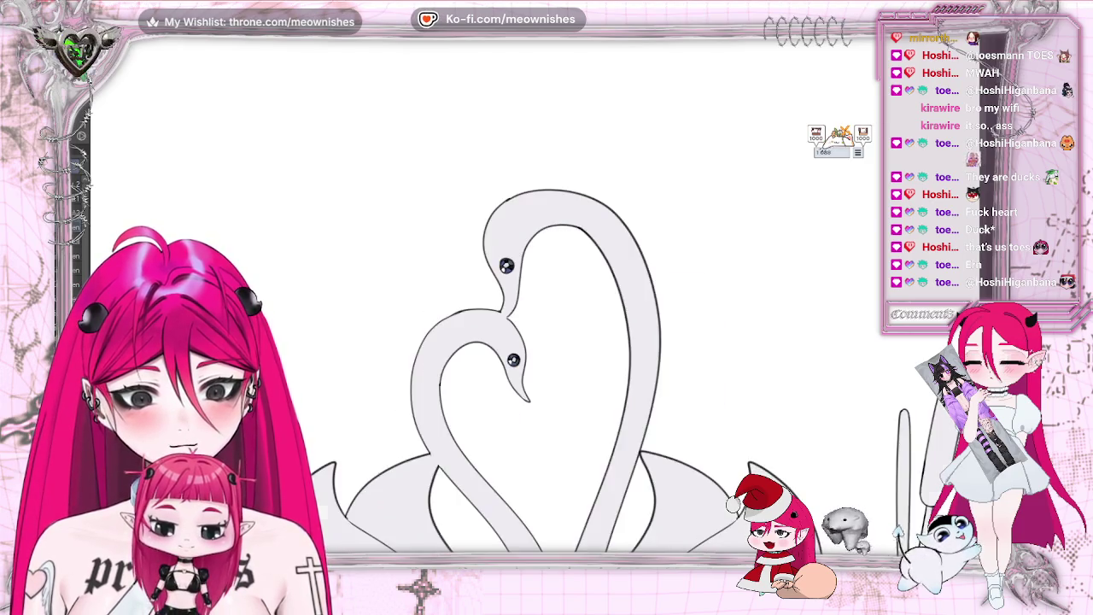
key("ctrl+minus")
key("ctrl+minus")
key("ctrl+minus")
key("ctrl+plus")
key("ctrl+plus")
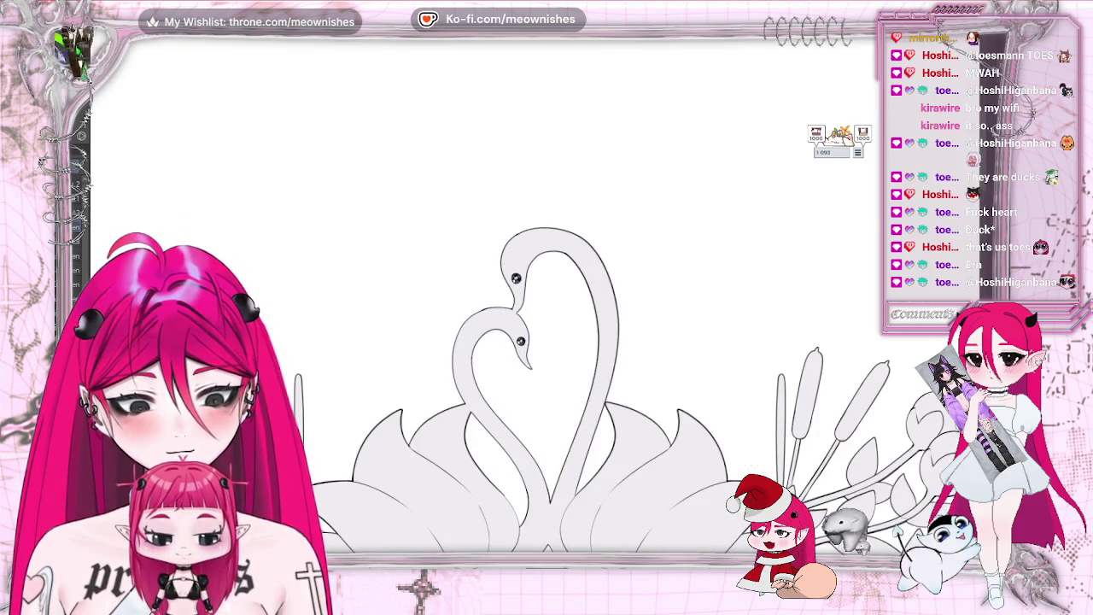
scroll(546, 341, "down", 2)
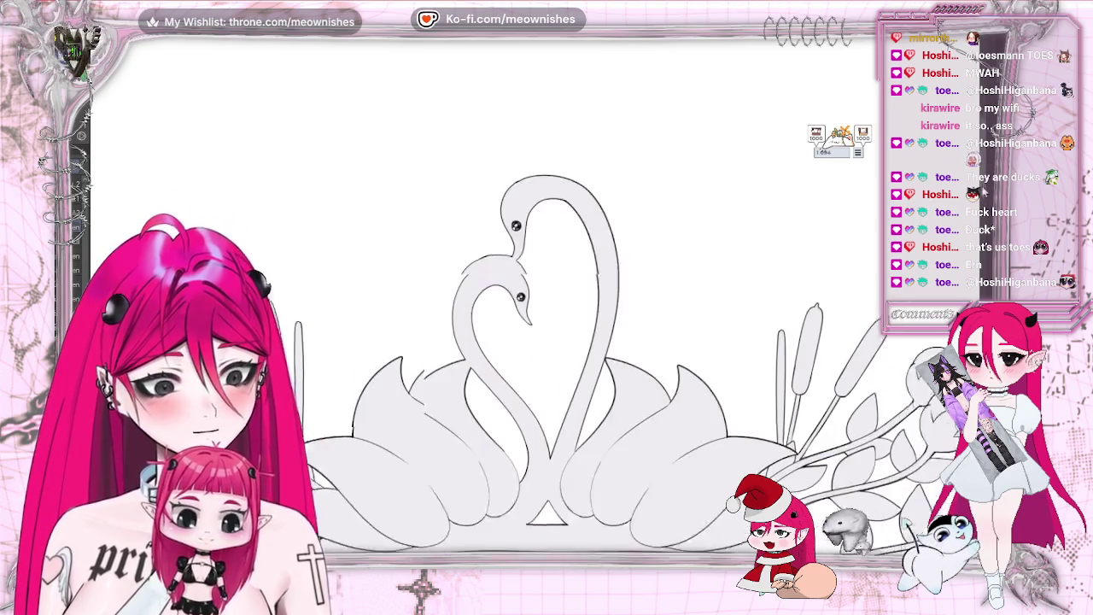
scroll(547, 342, "down", 2)
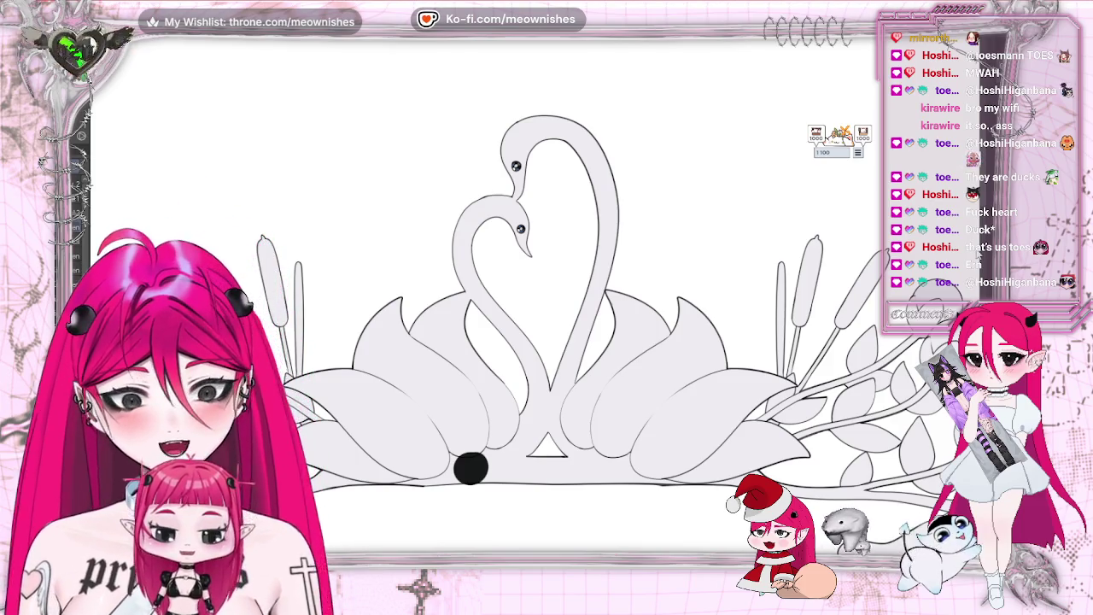
left_click_drag(470, 468, 471, 290)
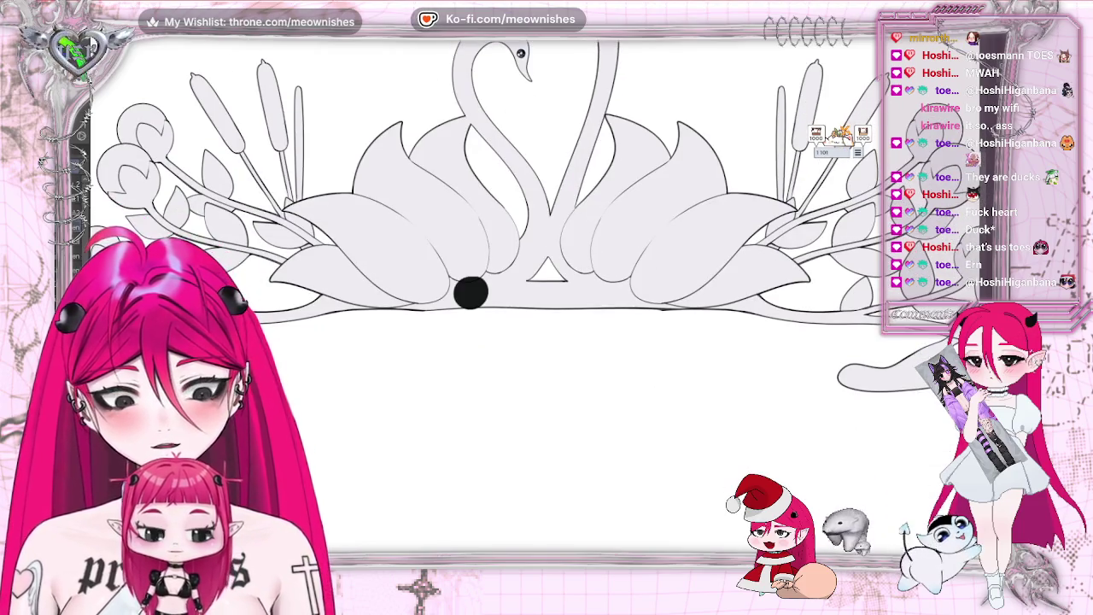
Step: Try a filled black dot at the tiara's bottom centre, then undo it
left_click(468, 295)
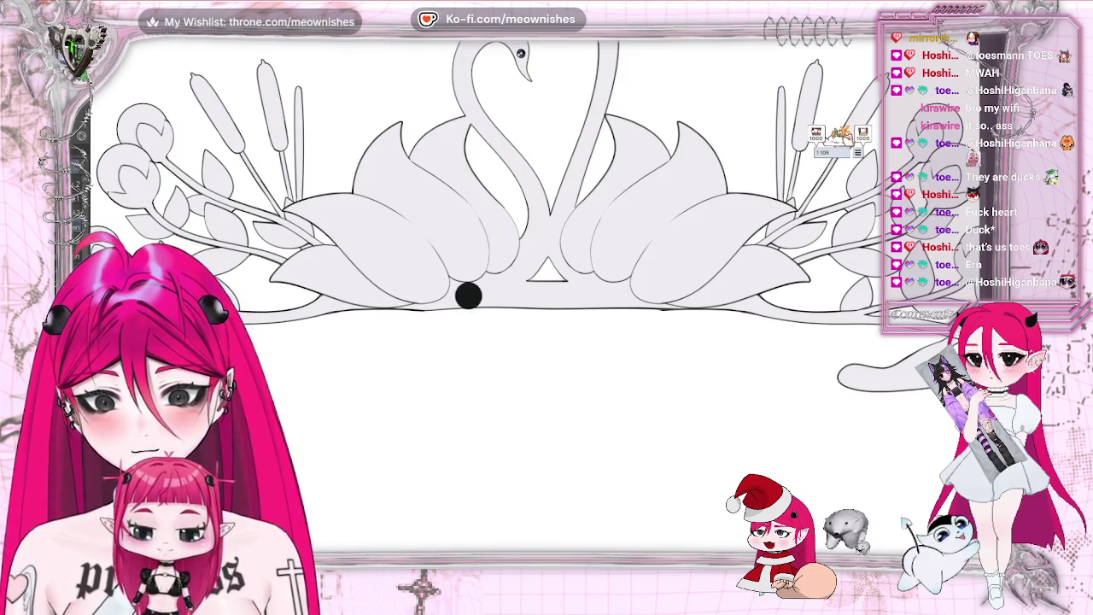
key("ctrl+z")
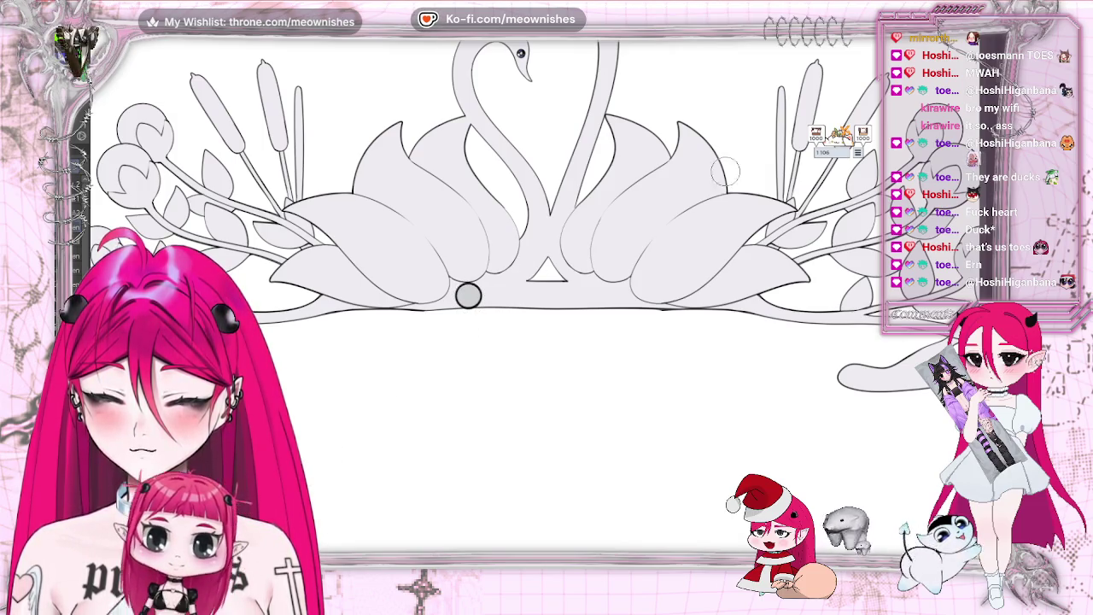
scroll(468, 294, "up", 3)
scroll(385, 282, "up", 2)
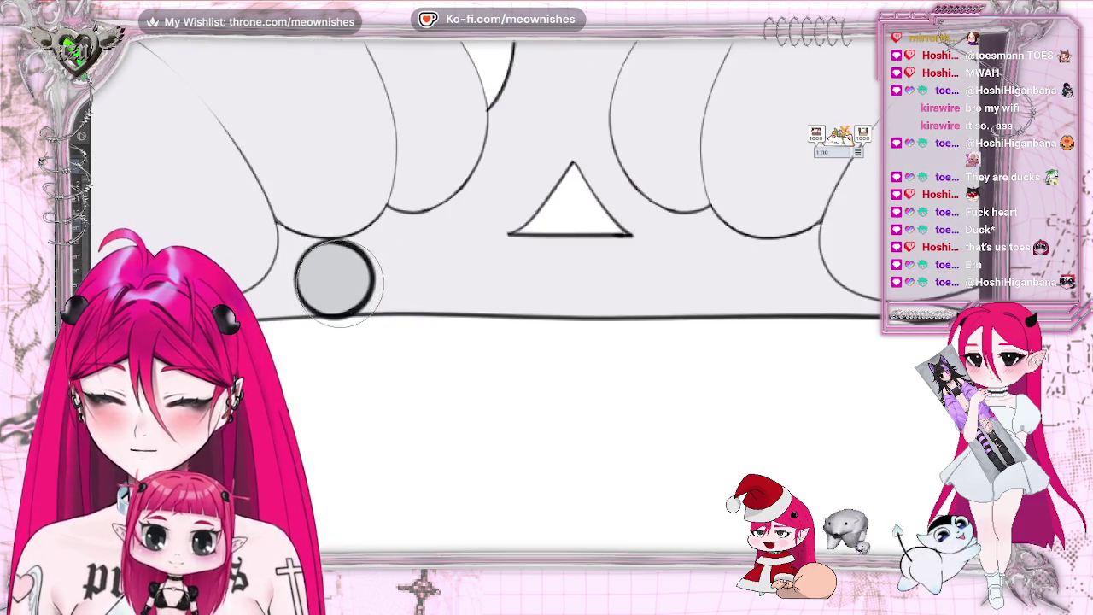
Step: Paint the grey gem's edge and ring it with a thick black outline
left_click_drag(341, 275, 338, 282)
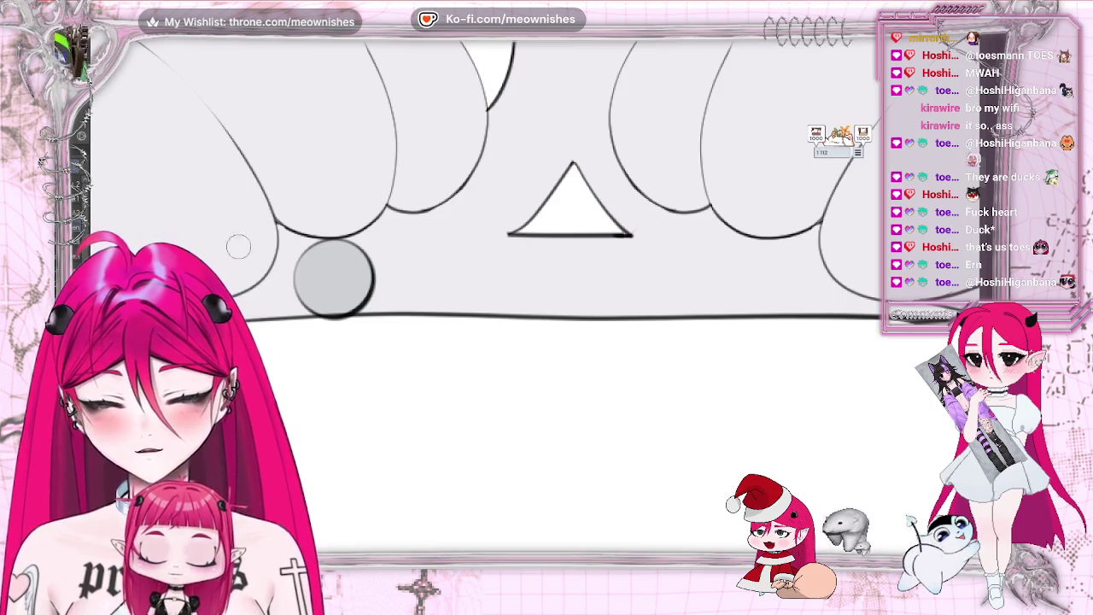
left_click_drag(320, 313, 325, 311)
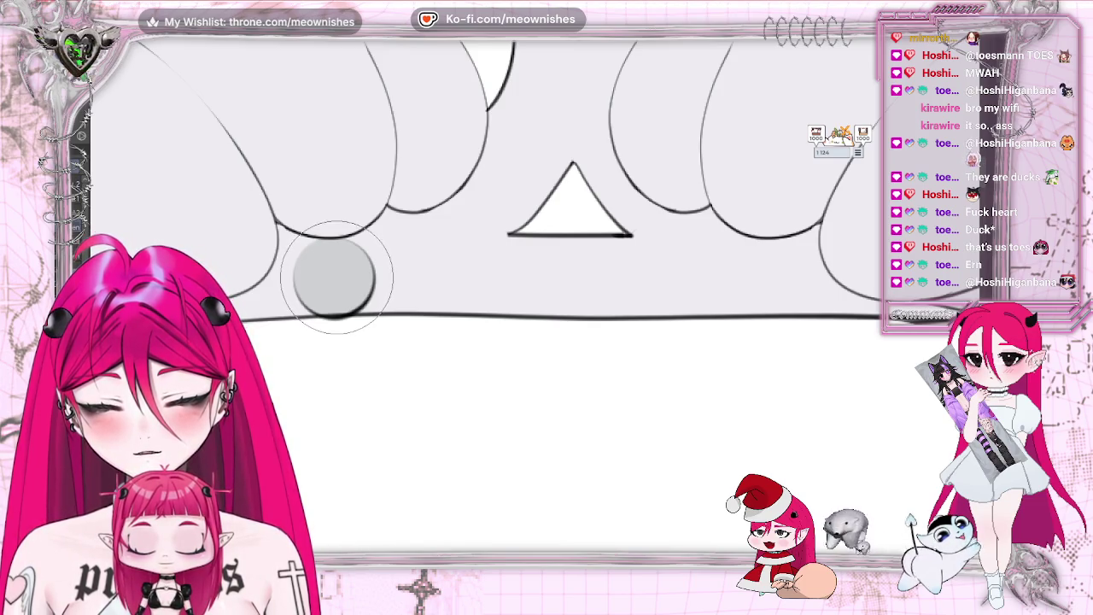
left_click(329, 280)
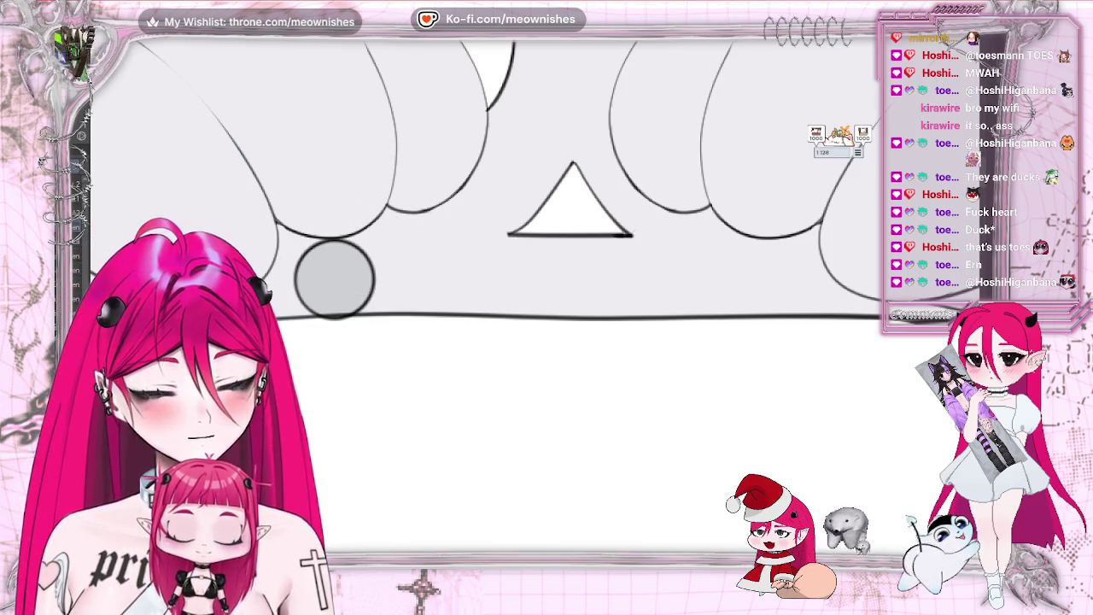
key("ctrl+0")
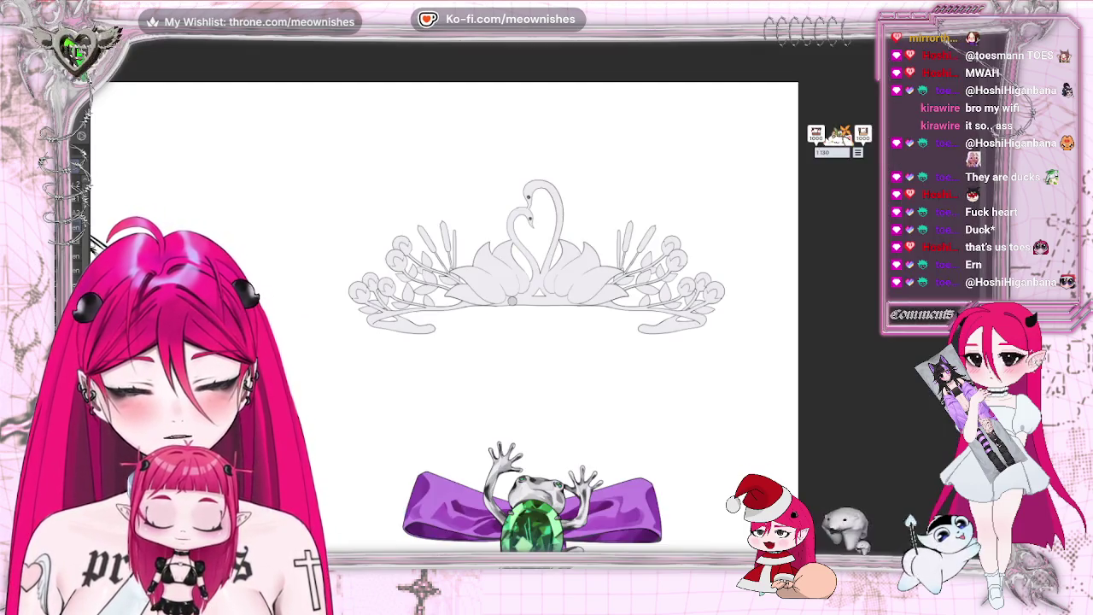
Step: Repaint the base gem with a pale fill and a thin soft grey rim
scroll(529, 303, "up", 1)
scroll(529, 303, "up", 1)
scroll(529, 302, "up", 1)
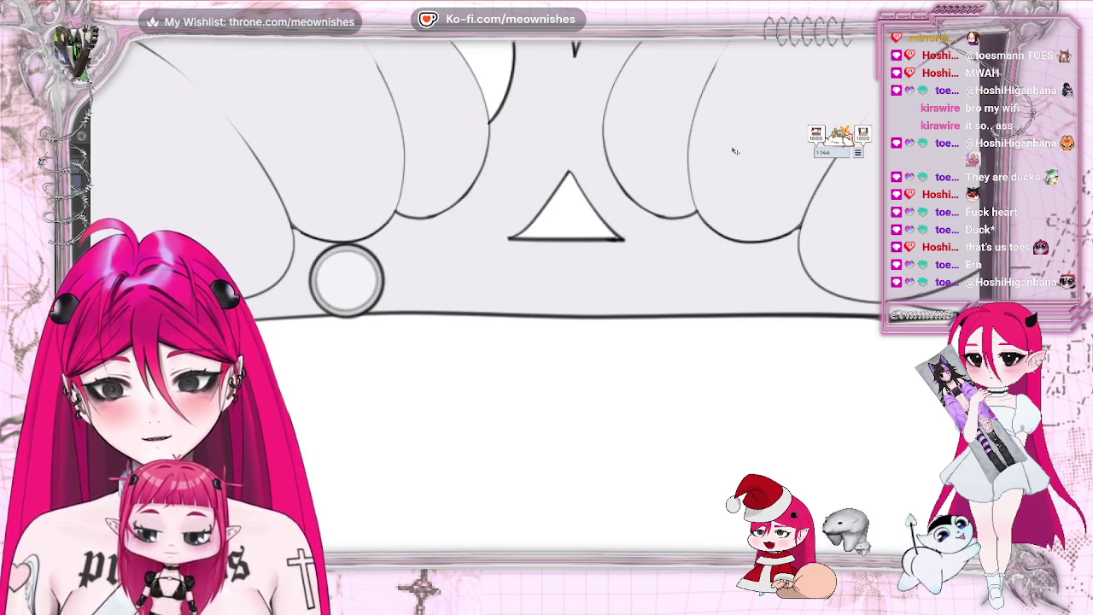
key("ctrl+0")
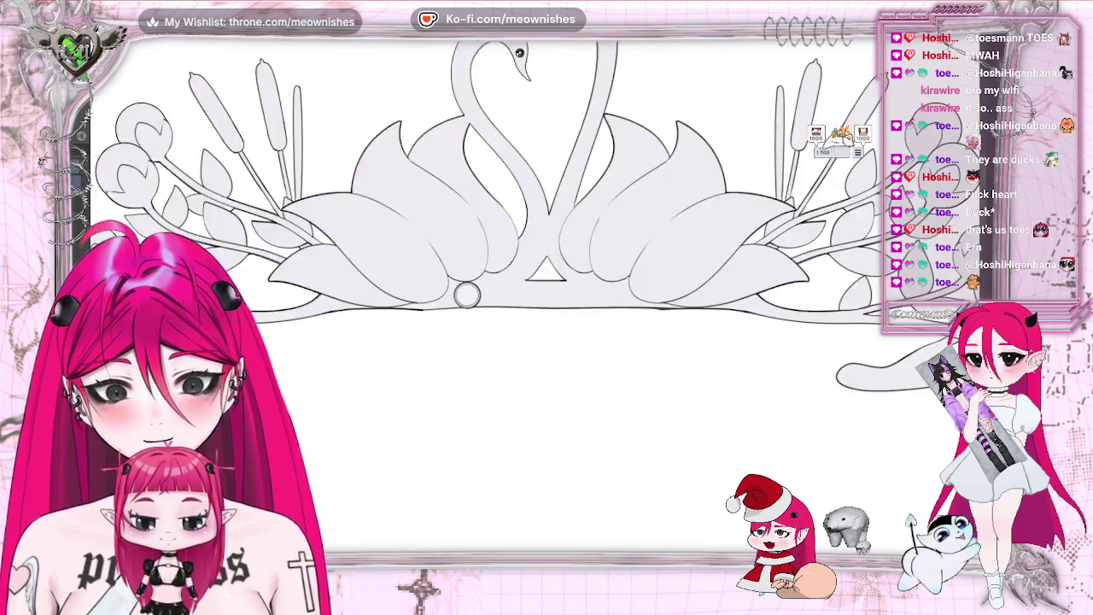
Step: Paint dark, grey and white facet marks inside the round base gem, then review the tiara
scroll(535, 309, "down", 2)
scroll(535, 308, "up", 5)
scroll(535, 308, "up", 2)
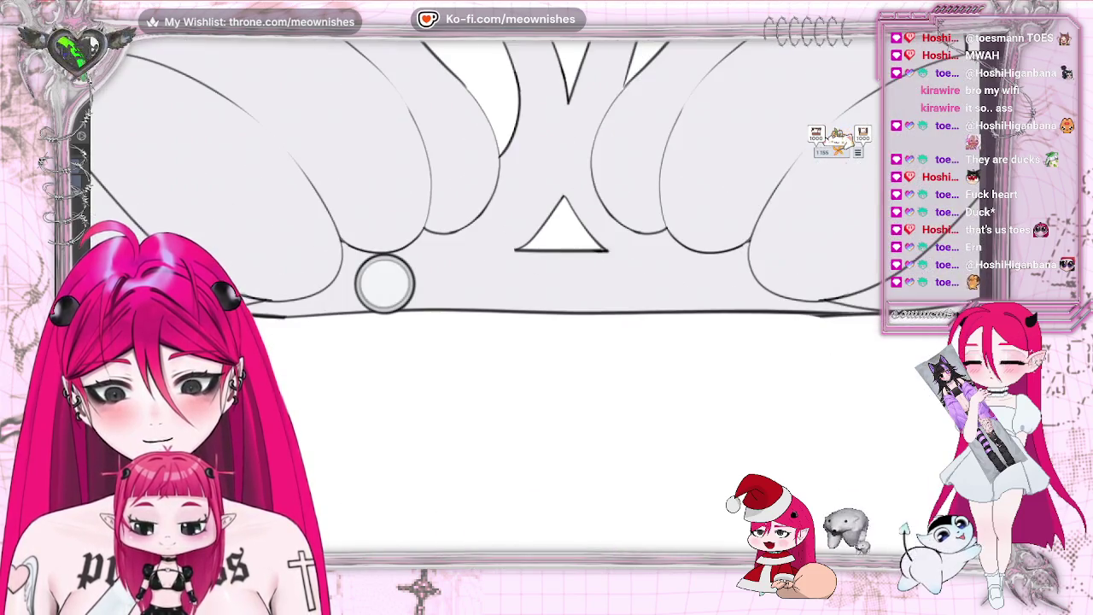
scroll(535, 308, "up", 1)
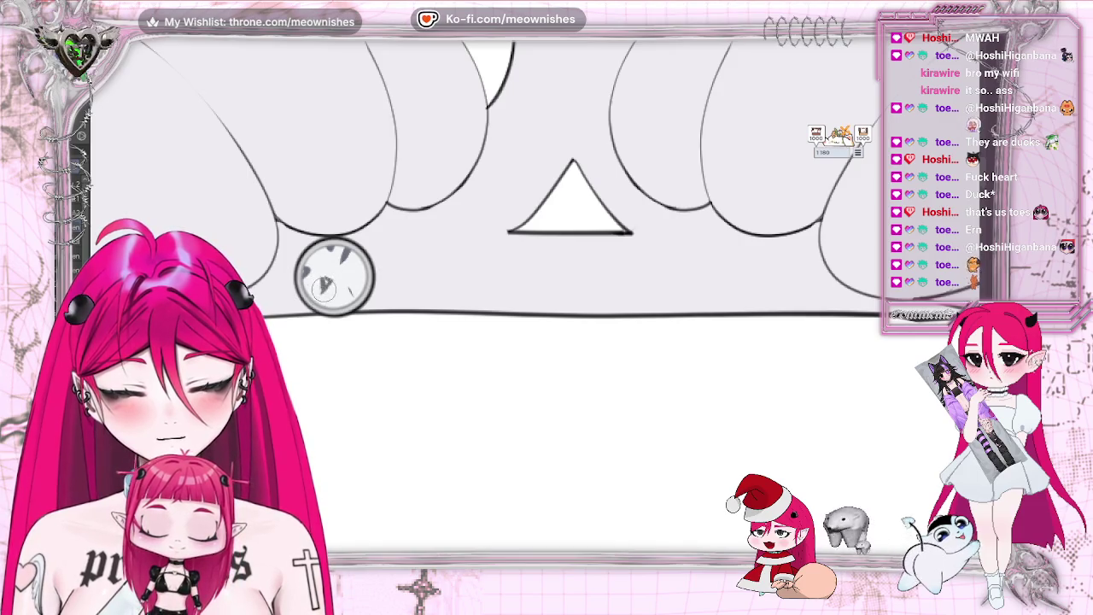
left_click_drag(359, 262, 361, 270)
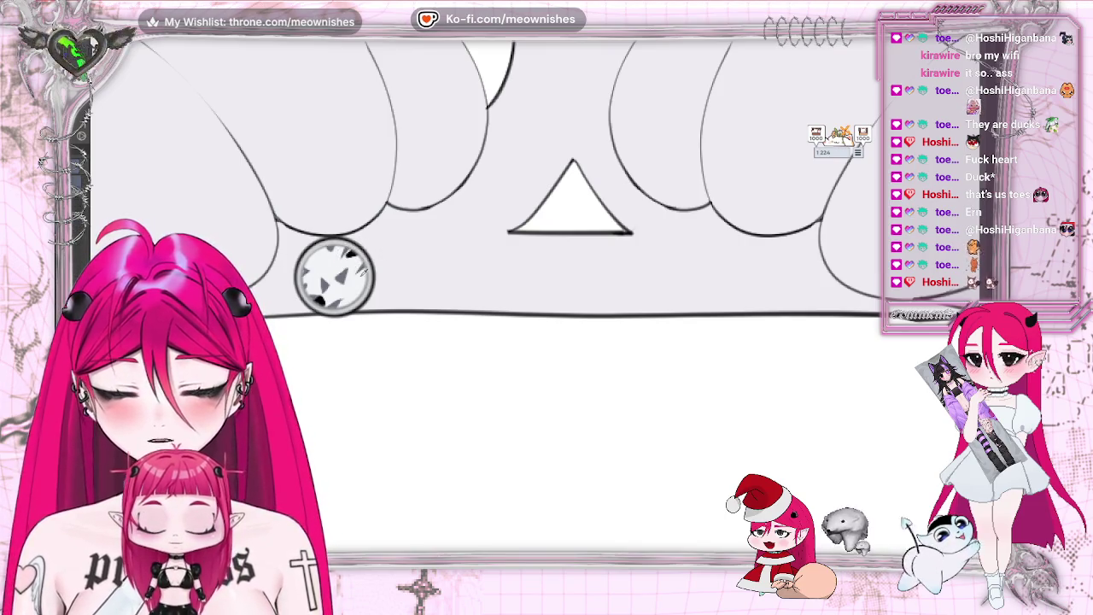
key("ctrl+0")
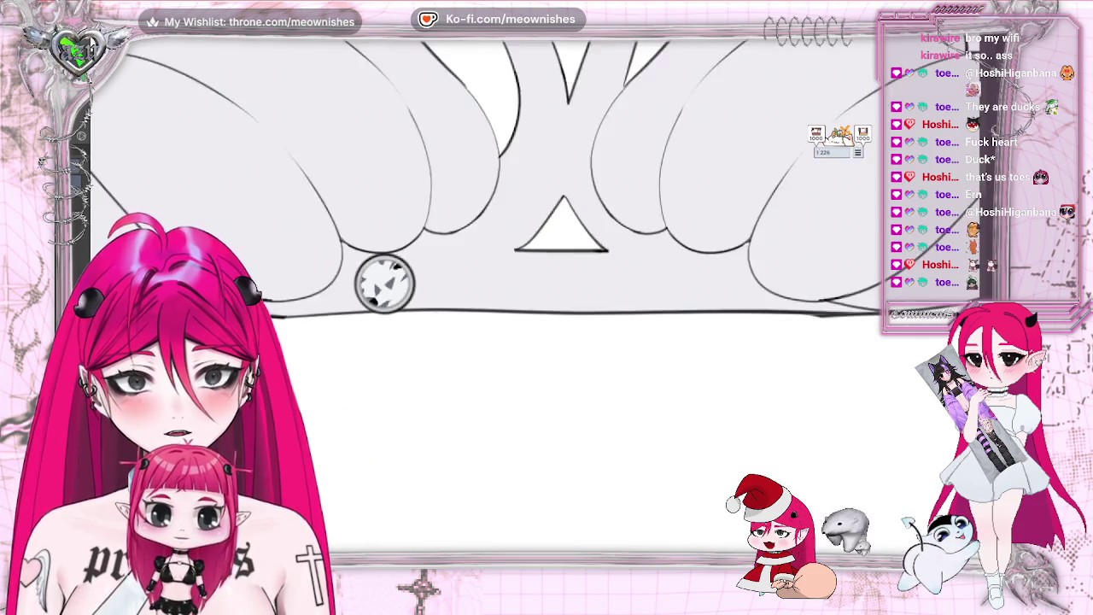
scroll(534, 302, "up", 5)
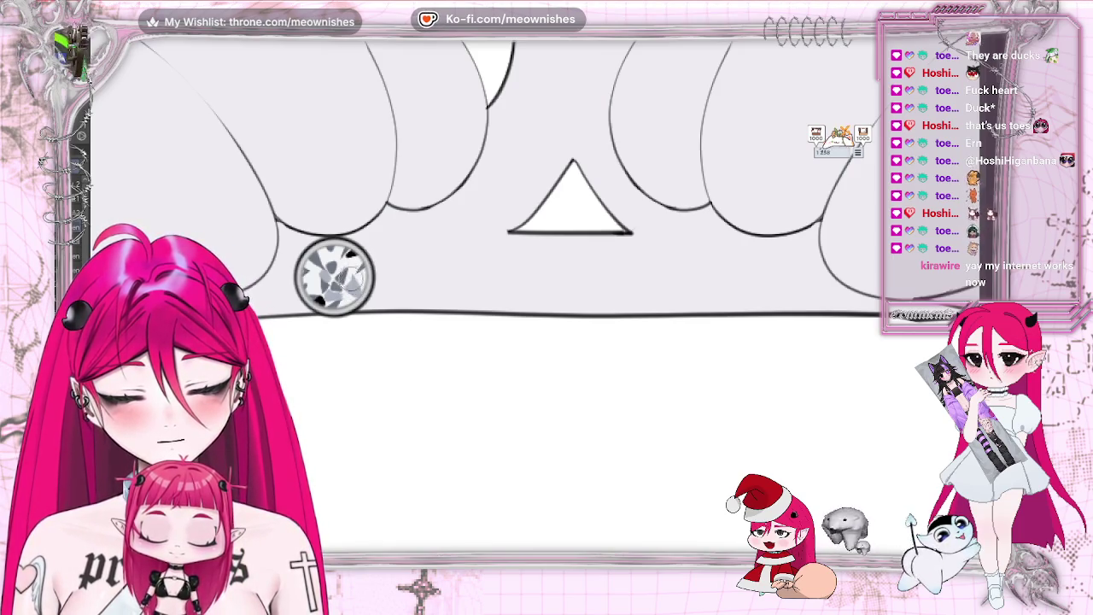
scroll(535, 306, "down", 3)
scroll(519, 299, "down", 3)
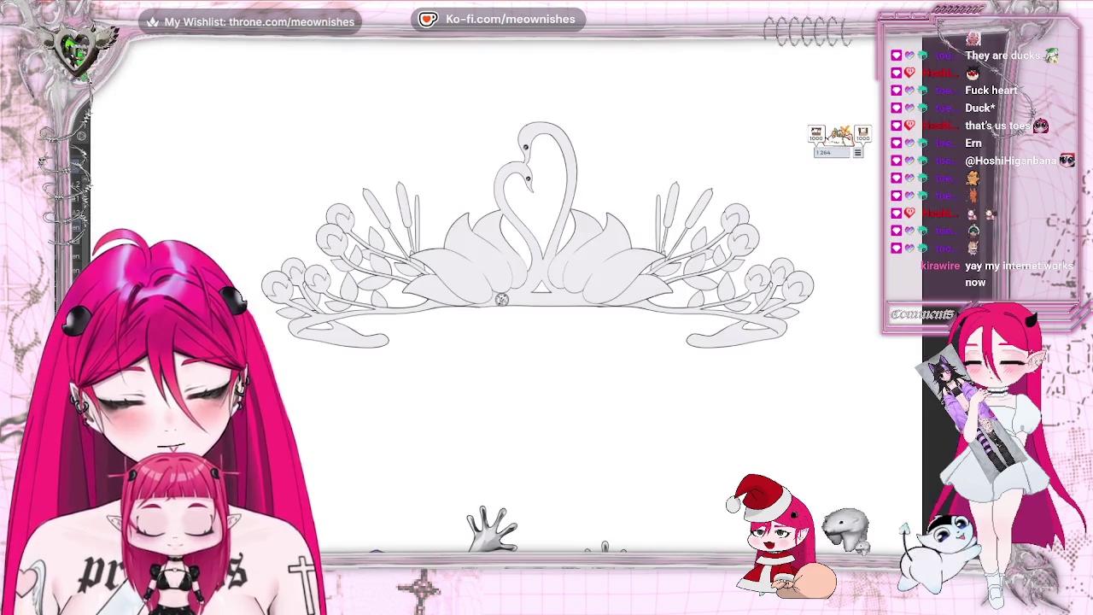
Step: Paint extra dark grey and black facets into the central gem, then zoom out to check
scroll(560, 288, "up", 1)
scroll(536, 303, "up", 3)
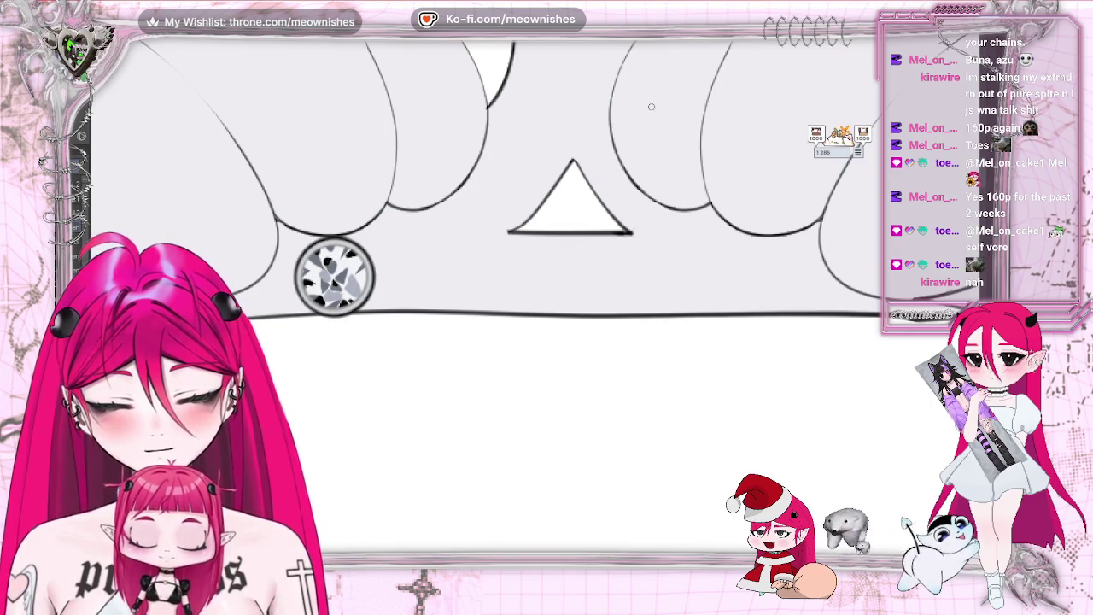
scroll(547, 214, "down", 2)
scroll(546, 213, "down", 2)
scroll(547, 213, "down", 2)
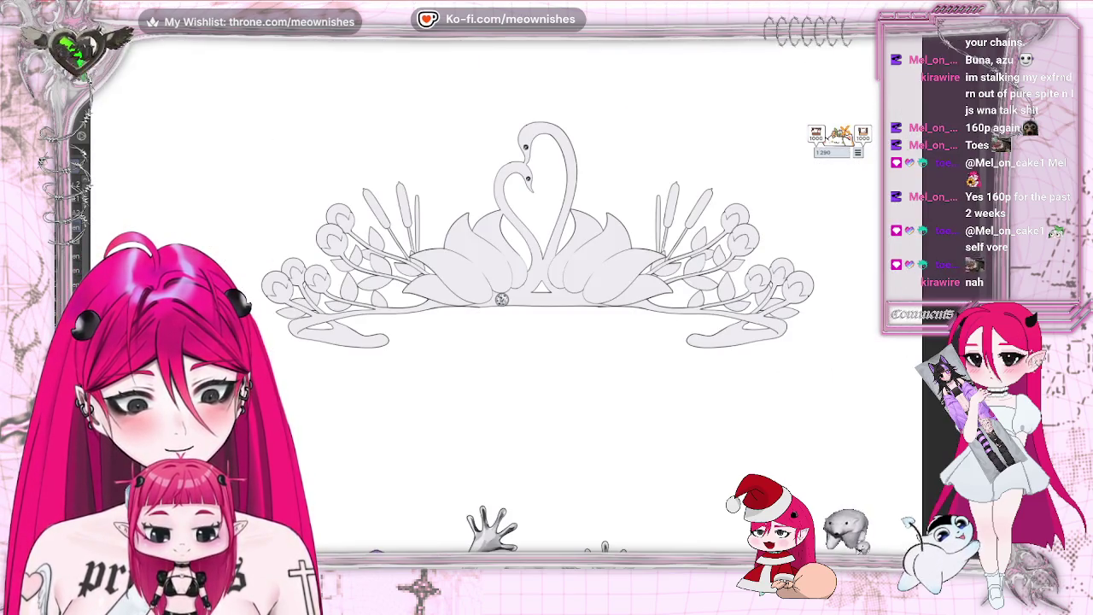
scroll(535, 302, "up", 2)
scroll(535, 302, "up", 2)
scroll(535, 302, "up", 2)
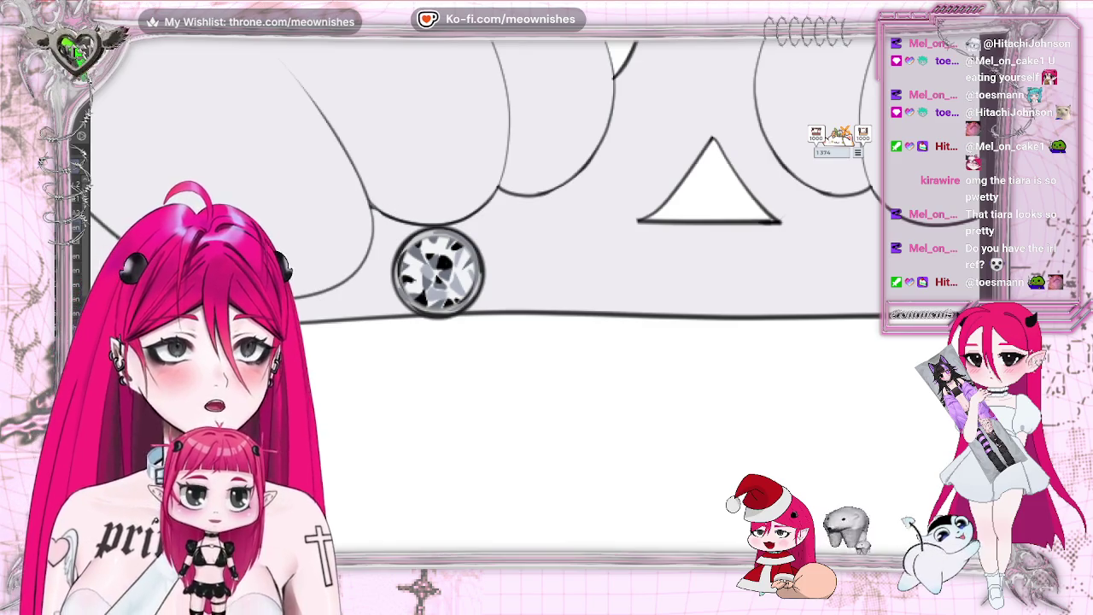
Step: Compare the gem against the swan tiara reference photo, then return to the drawing
key("alt+Tab")
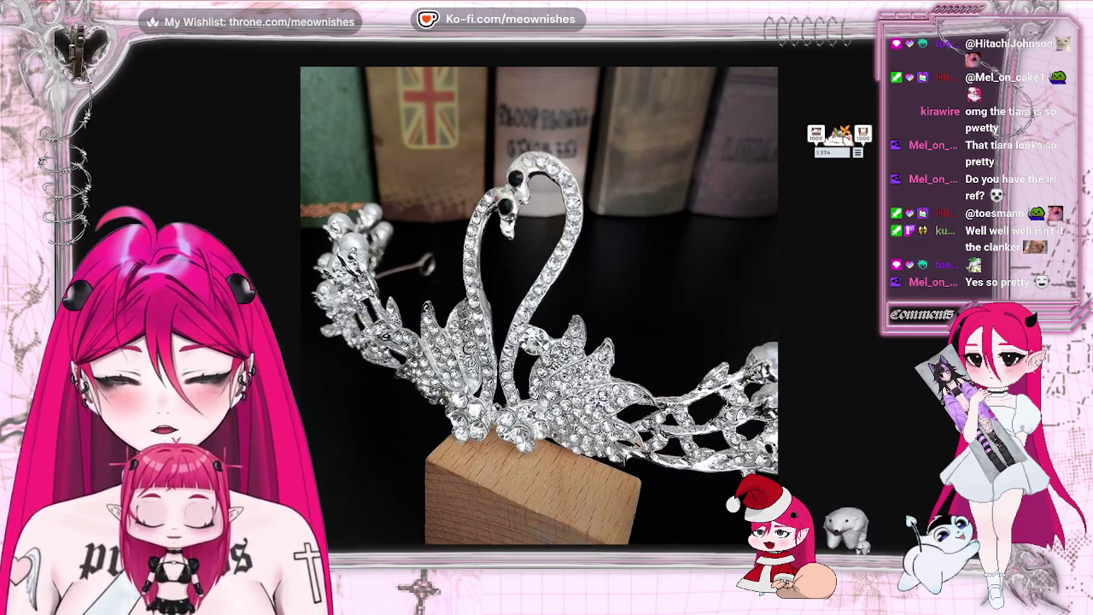
key("alt+Tab")
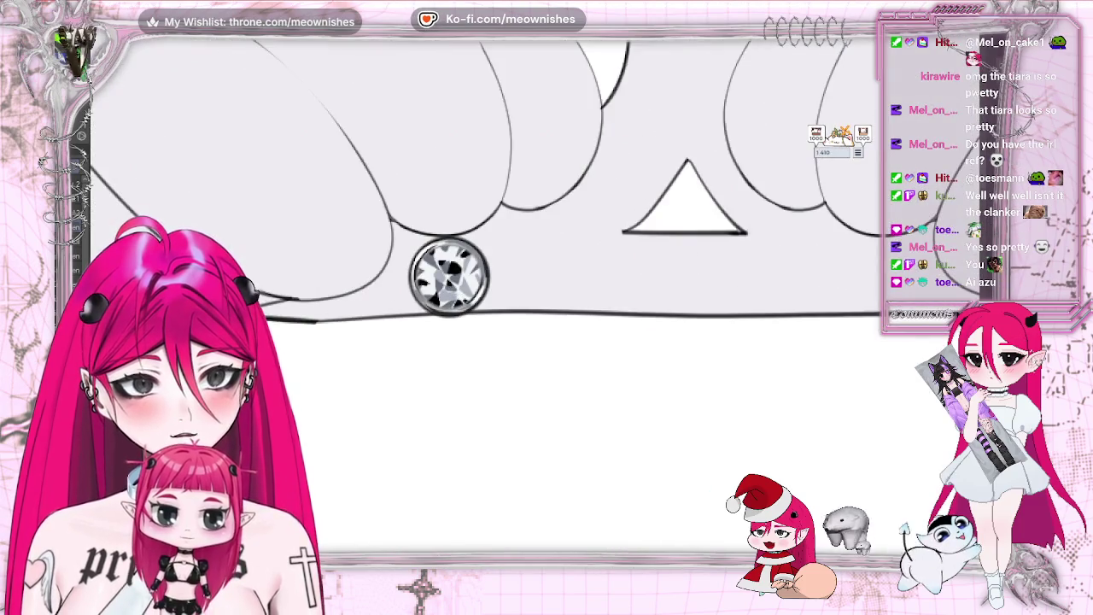
Step: Zoom out to compare the diamond with the whole sheet, then zoom back into its facets
scroll(541, 310, "up", 5)
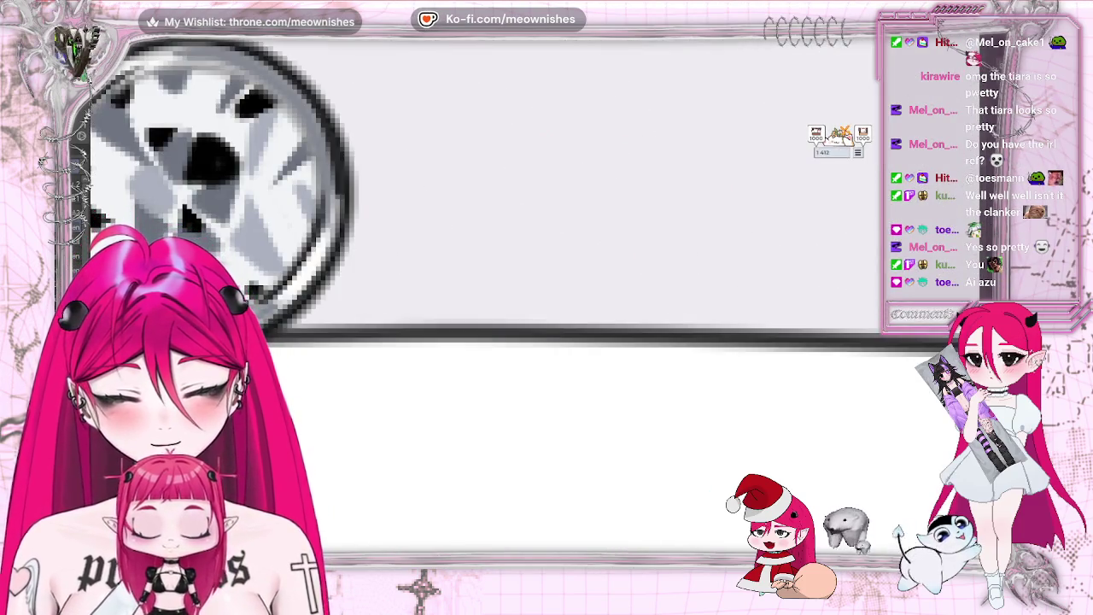
scroll(482, 183, "down", 3)
scroll(512, 184, "down", 1)
scroll(512, 184, "down", 1)
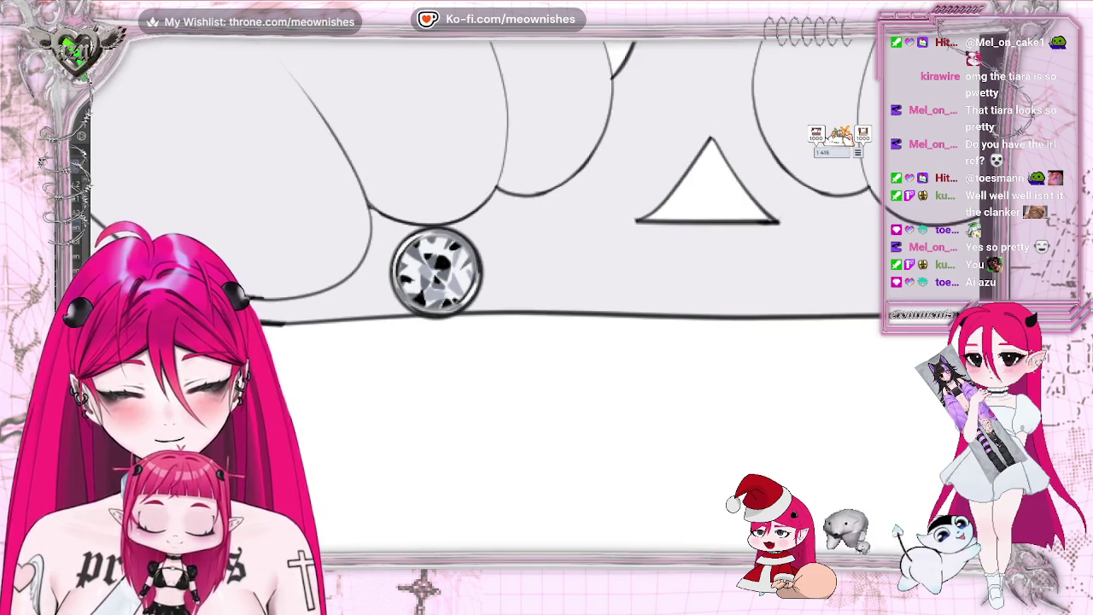
scroll(513, 183, "down", 1)
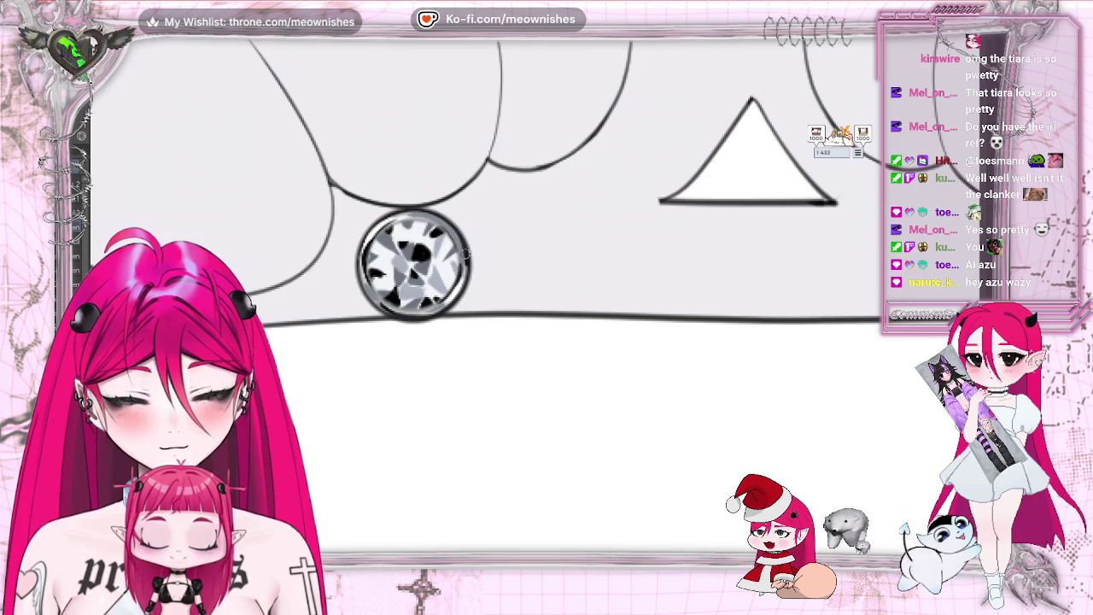
scroll(479, 282, "down", 3)
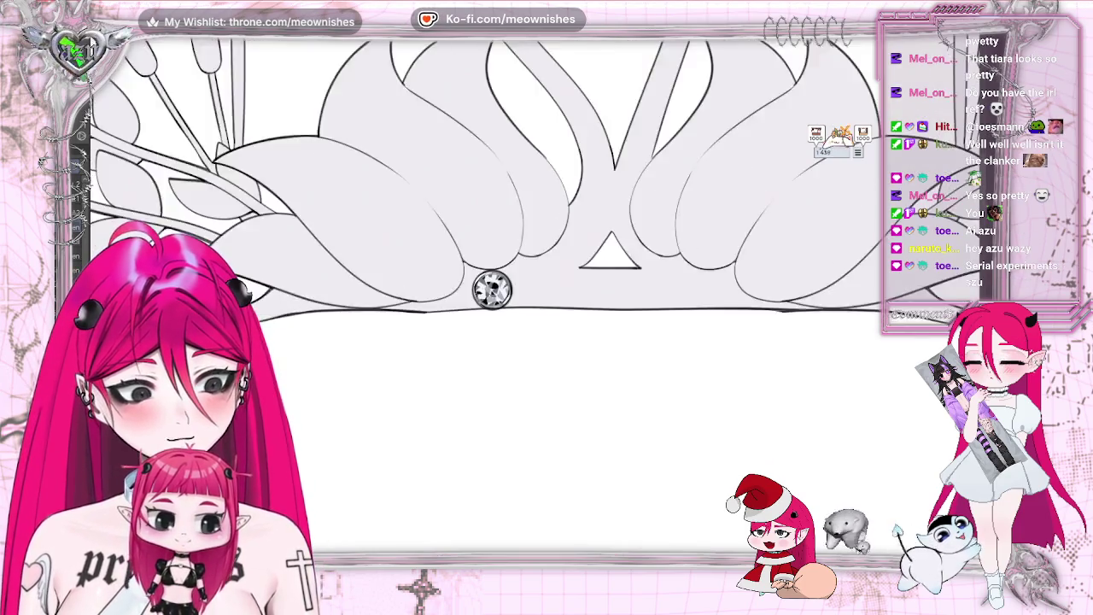
scroll(478, 282, "down", 3)
scroll(479, 282, "down", 2)
scroll(478, 282, "down", 2)
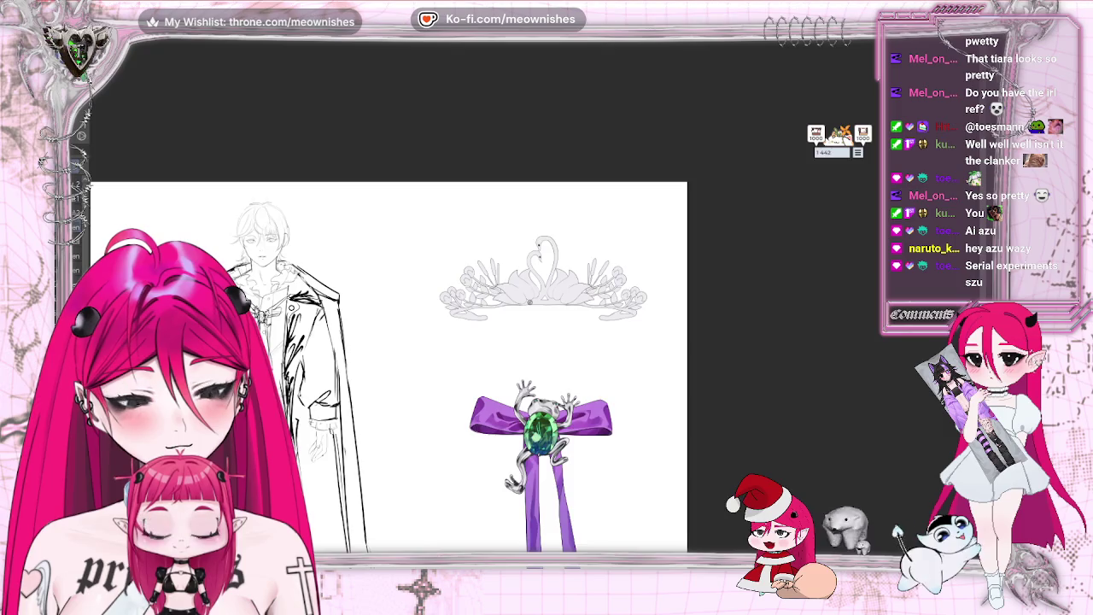
scroll(535, 303, "up", 4)
scroll(535, 303, "up", 2)
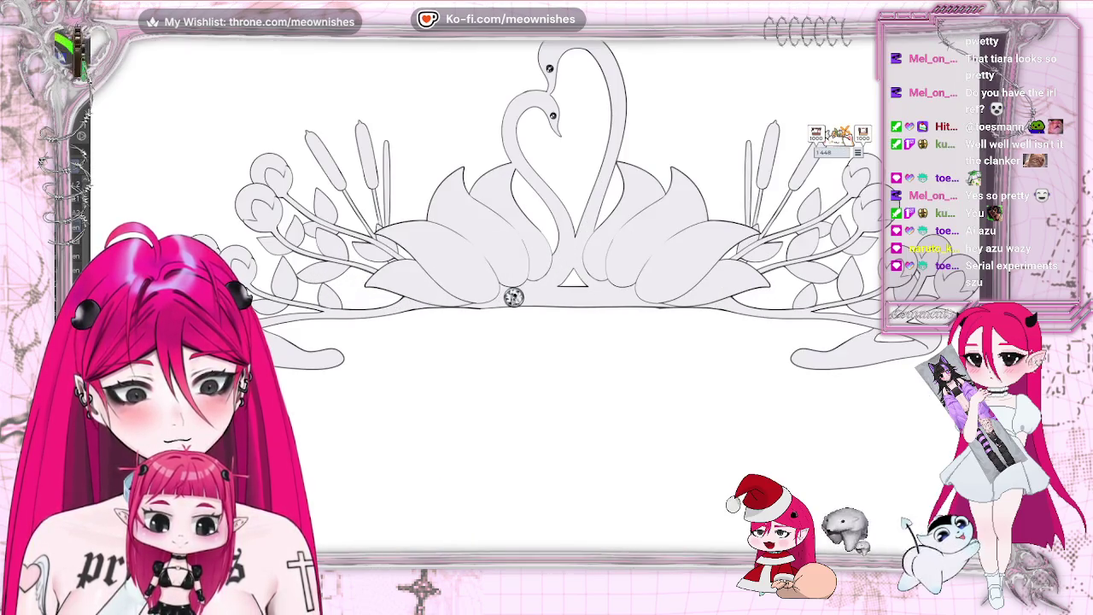
scroll(533, 303, "up", 1)
scroll(533, 302, "up", 1)
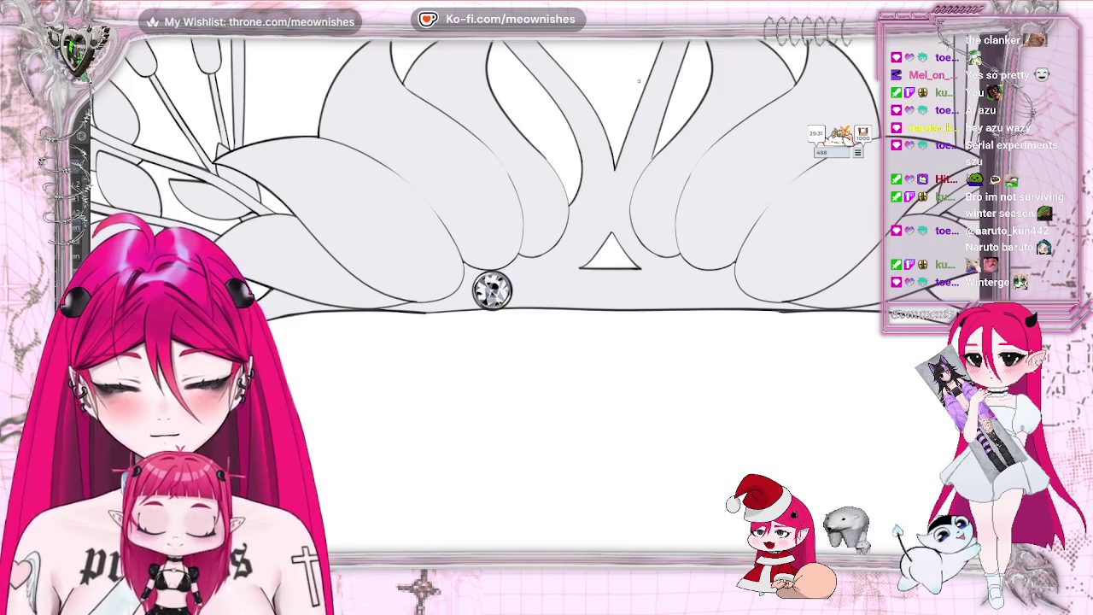
scroll(536, 306, "up", 3)
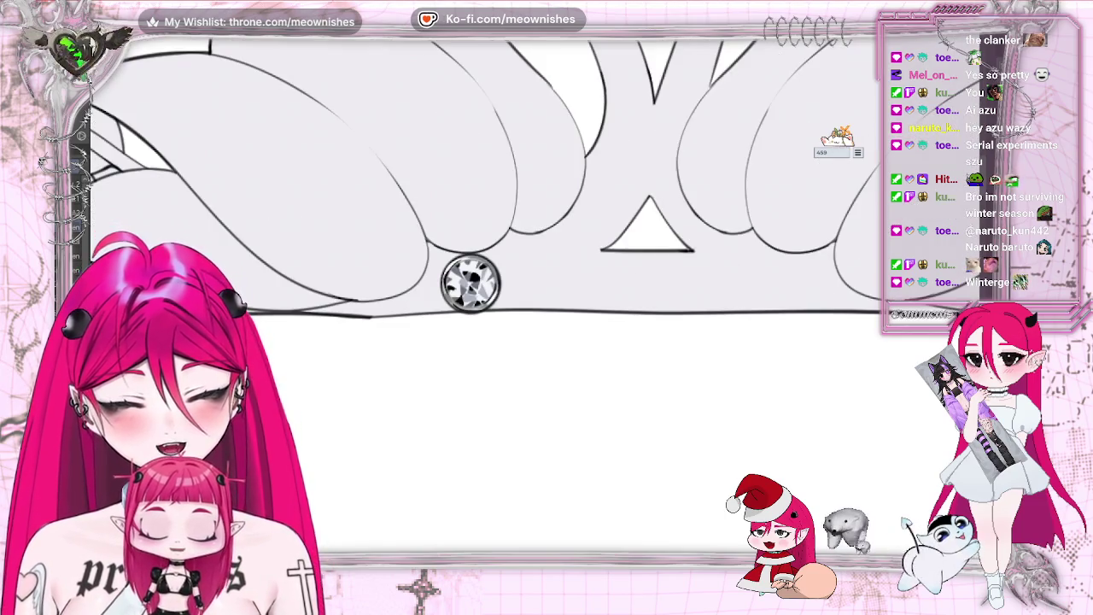
scroll(535, 306, "up", 2)
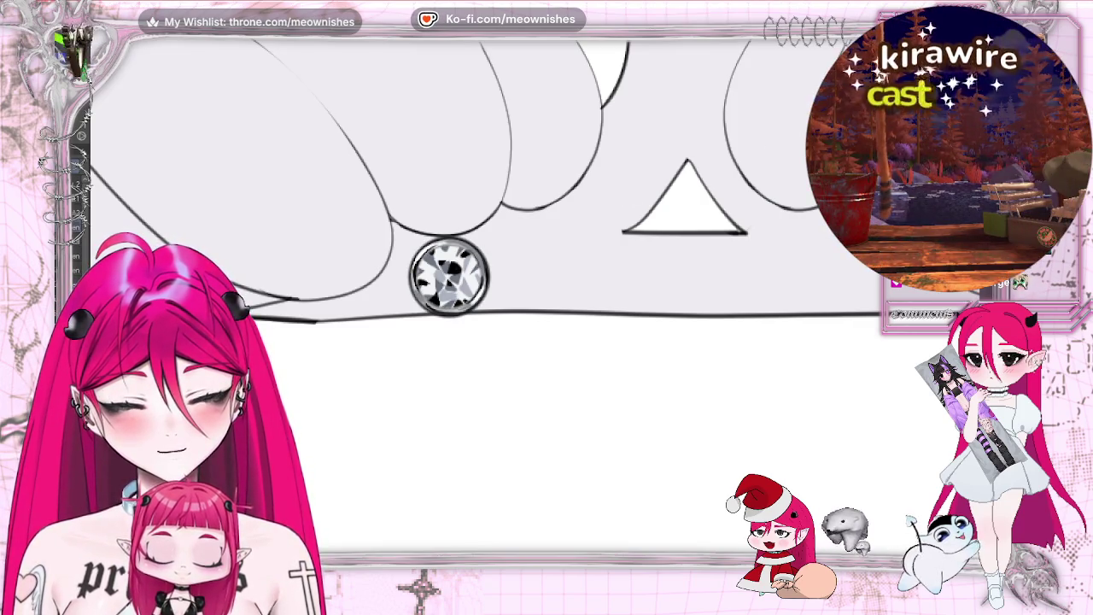
Step: Copy and paste the round diamond gem to make a duplicate
key("ctrl+0")
scroll(546, 299, "up", 2)
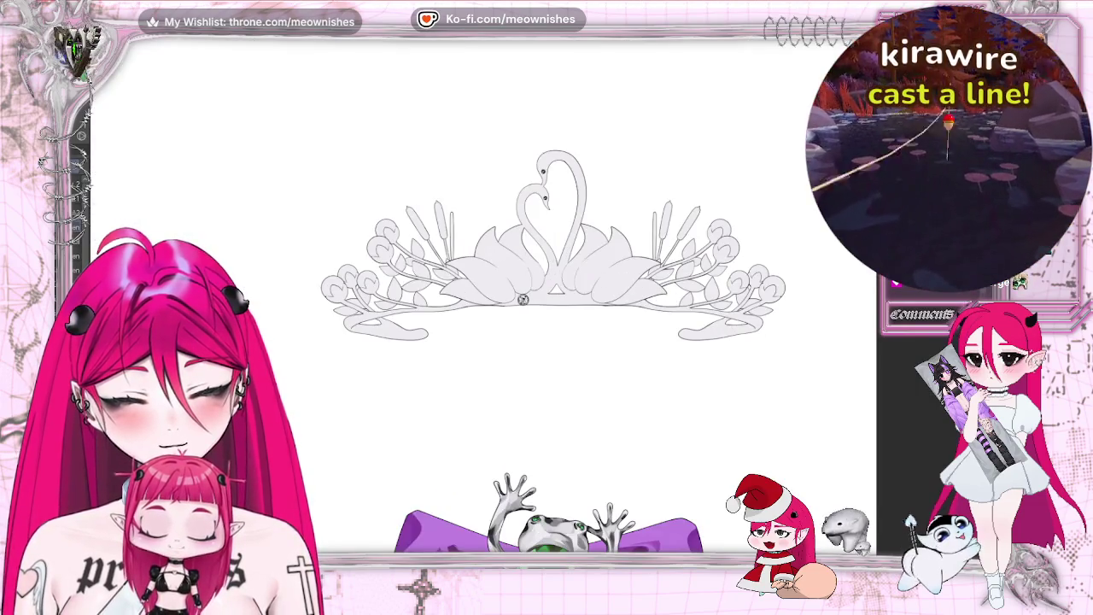
scroll(522, 299, "up", 5)
scroll(523, 299, "up", 1)
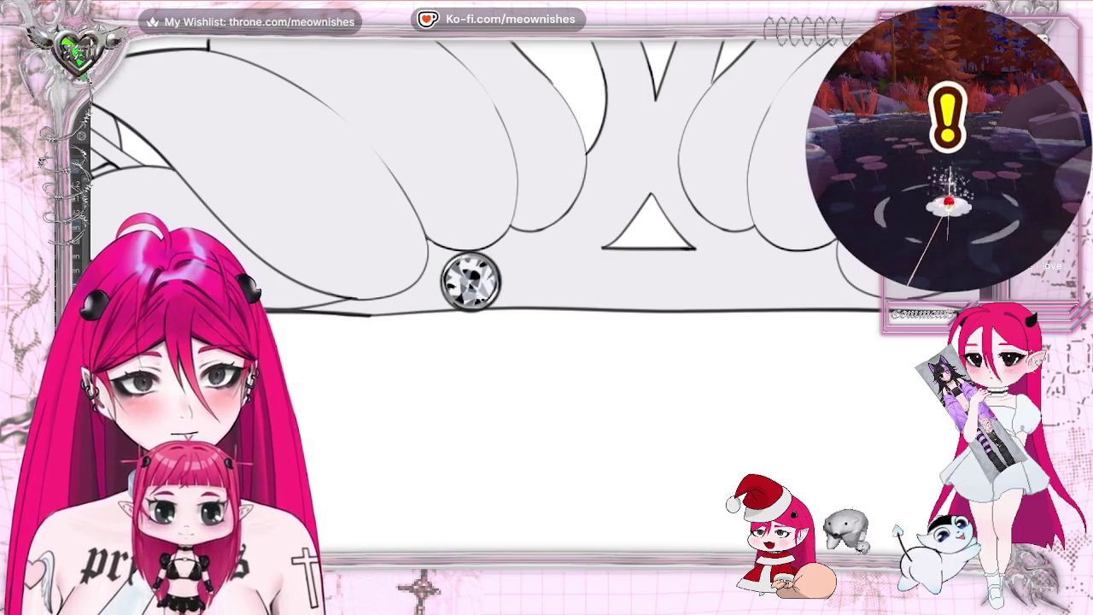
key("alt+e")
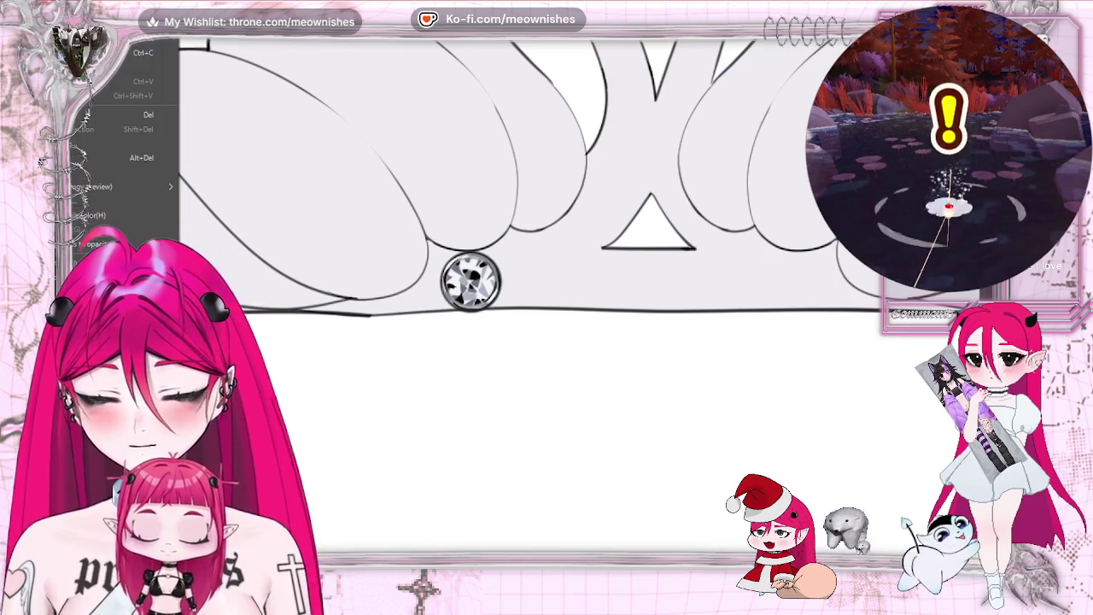
key("Escape")
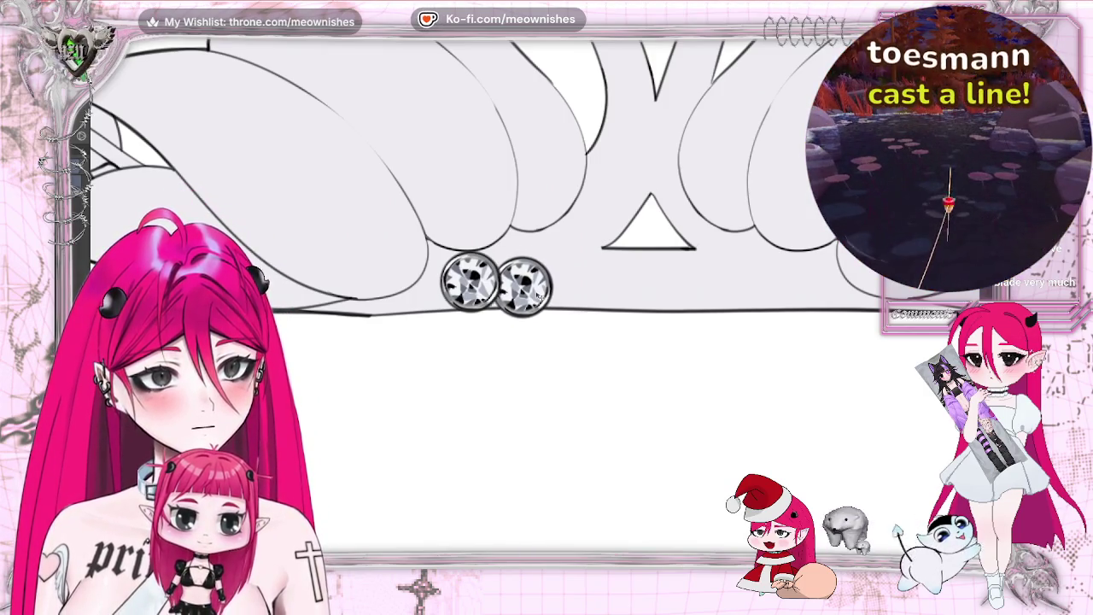
Step: Move the duplicate gem beside the original on the base band and confirm it
key("ctrl+t")
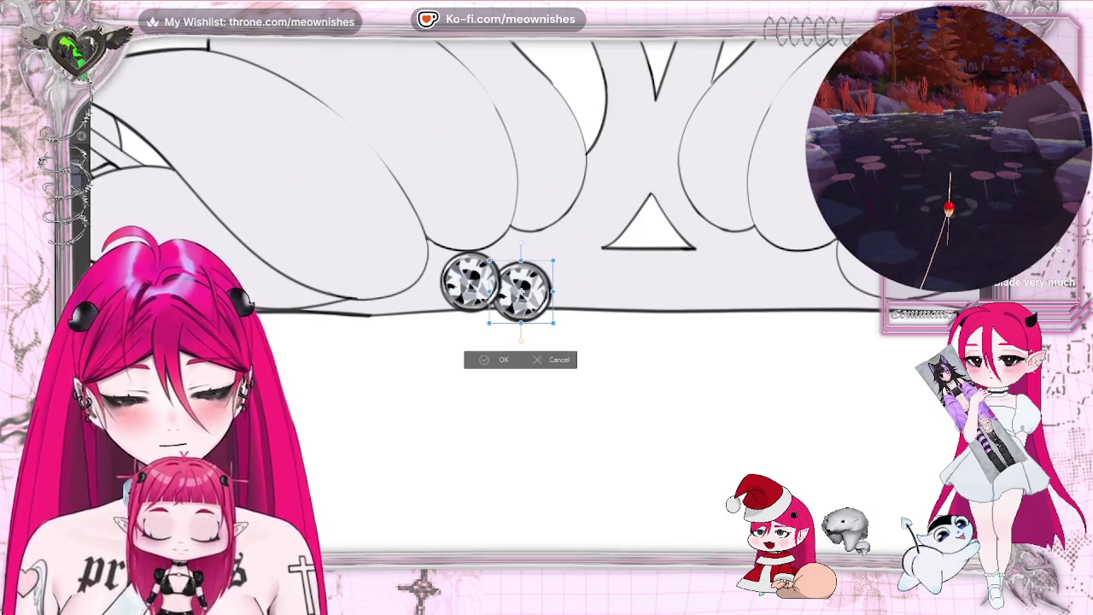
left_click_drag(526, 329, 523, 314)
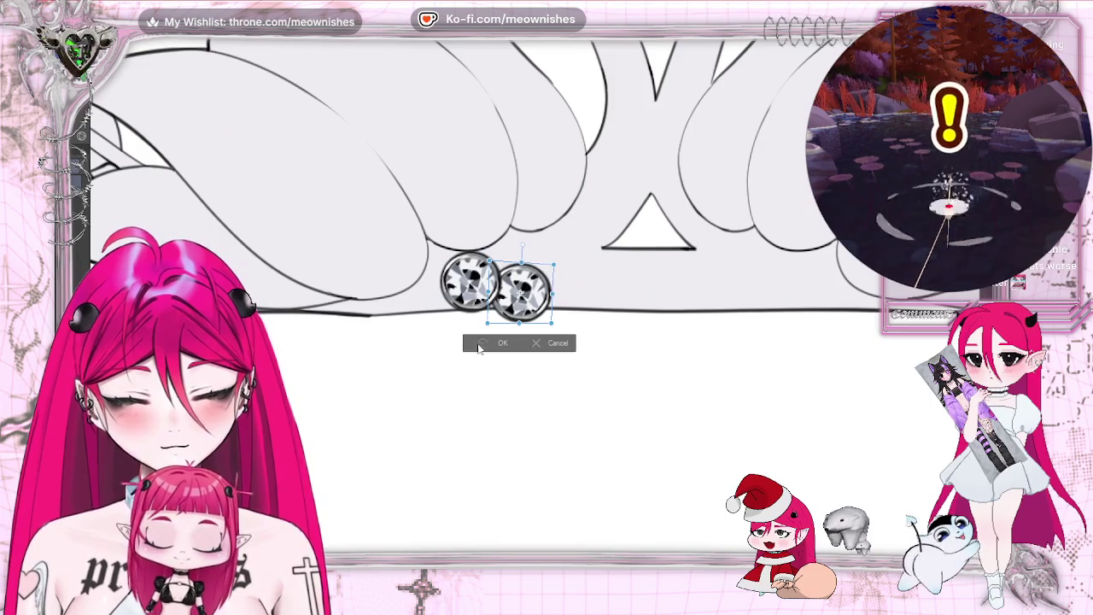
key("Return")
key("ctrl+minus")
key("ctrl+minus")
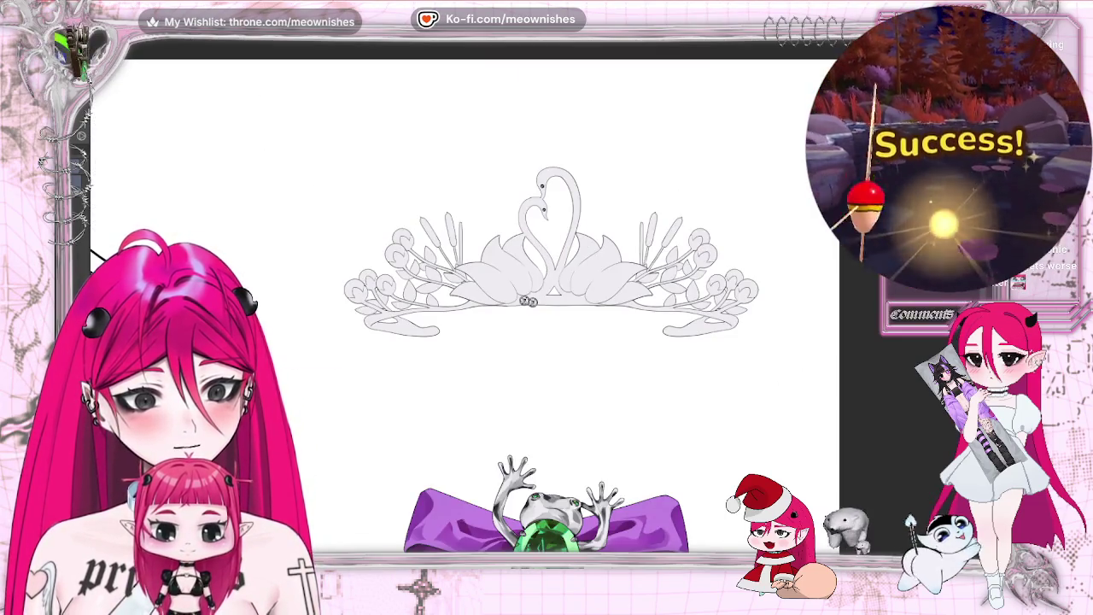
key("ctrl+plus")
key("ctrl+plus")
key("ctrl+plus")
key("ctrl+plus")
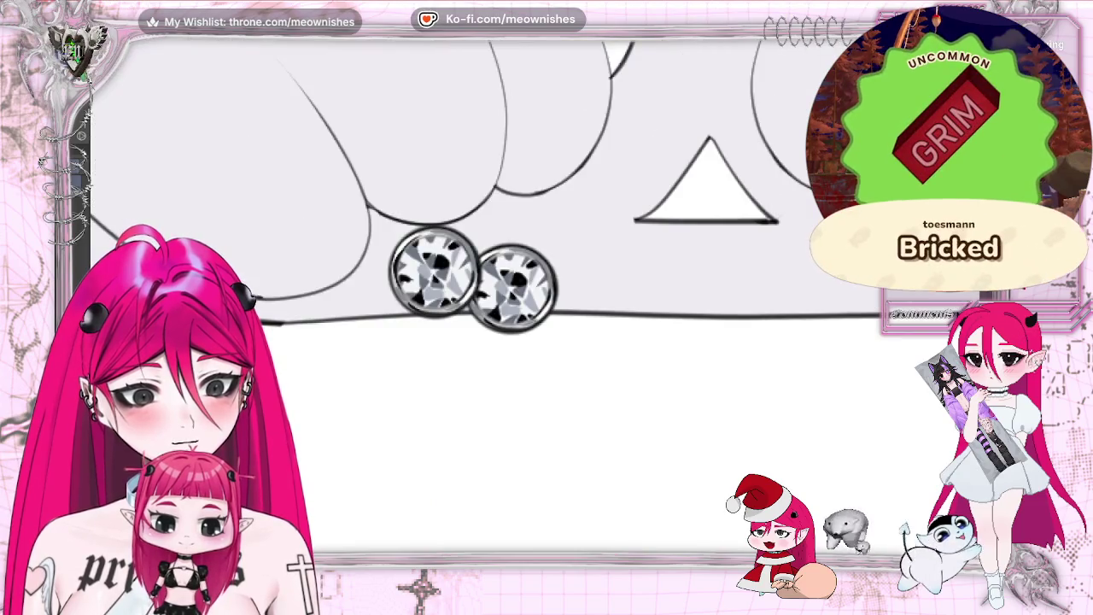
Step: Paste a third gem left of the pair and a fourth gem below them
key("ctrl+minus")
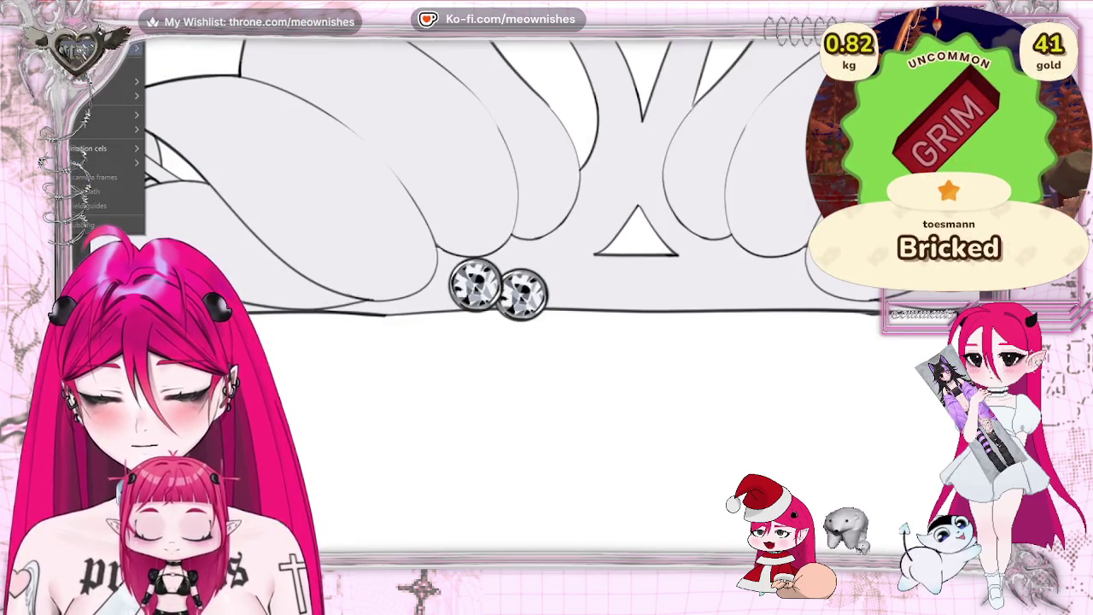
left_click(85, 27)
left_click(143, 81)
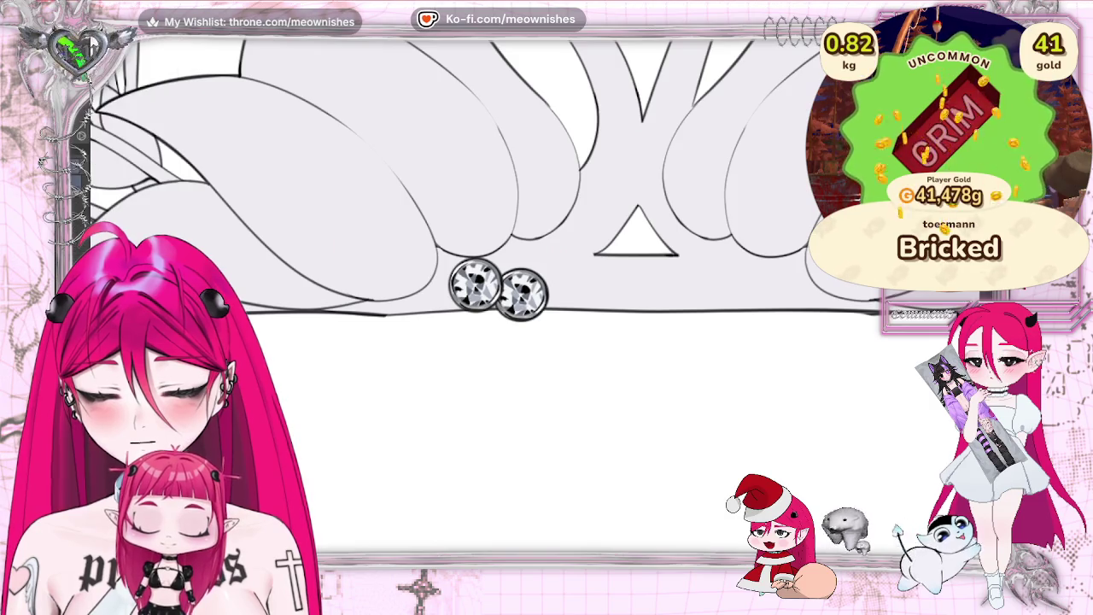
mouse_move(529, 325)
left_mouse_down()
mouse_move(436, 335)
mouse_move(443, 320)
left_mouse_up()
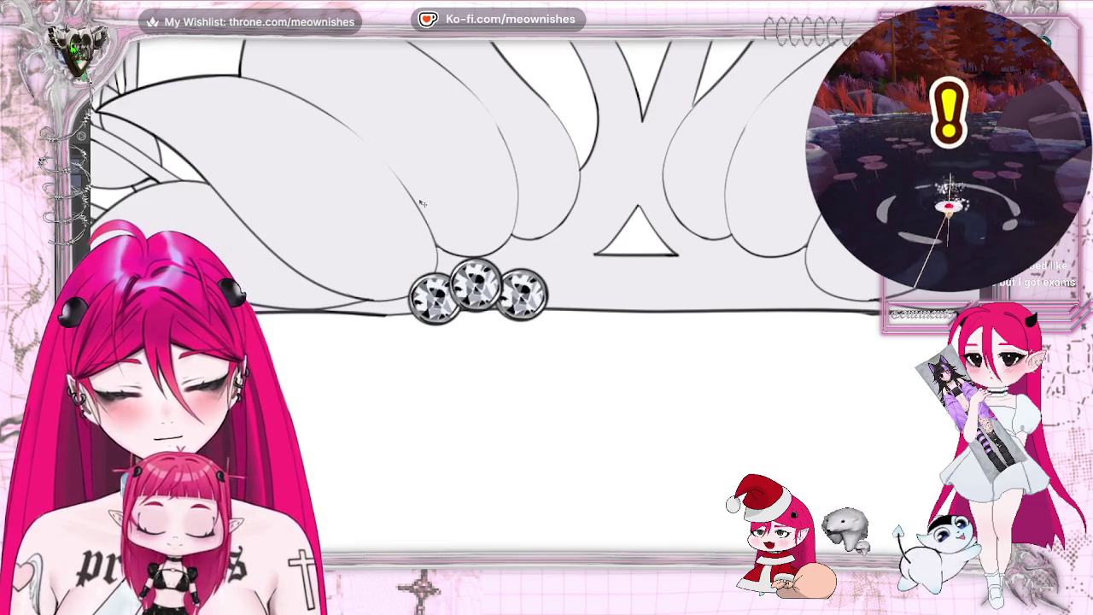
key("alt+e")
key("Escape")
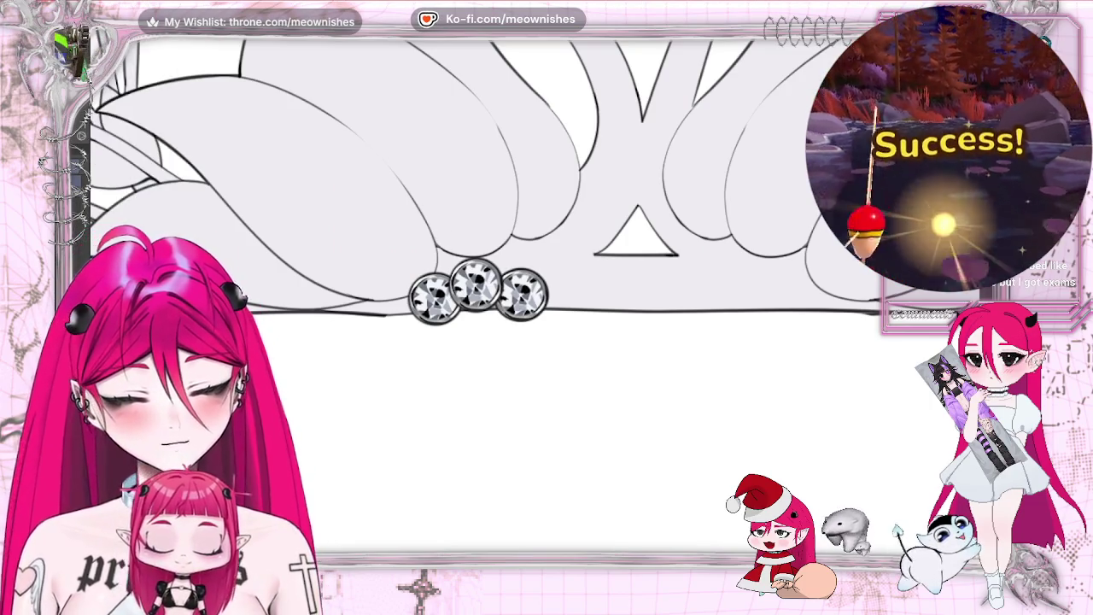
left_click(479, 327)
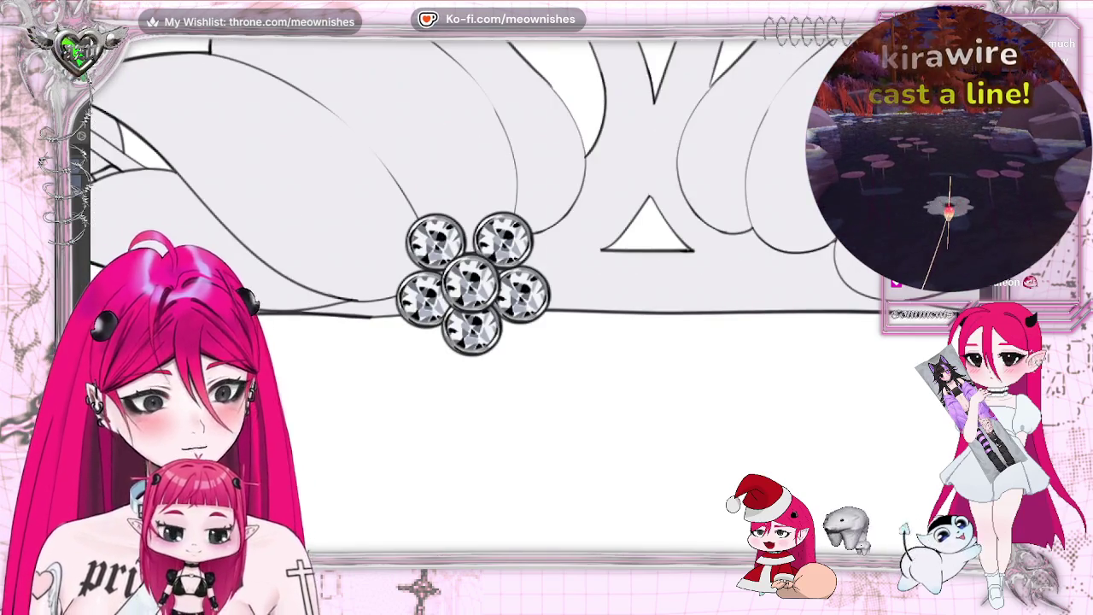
Step: Nudge gems in the cluster slightly right to even out the flower arrangement
key("ctrl+z")
key("ctrl+z")
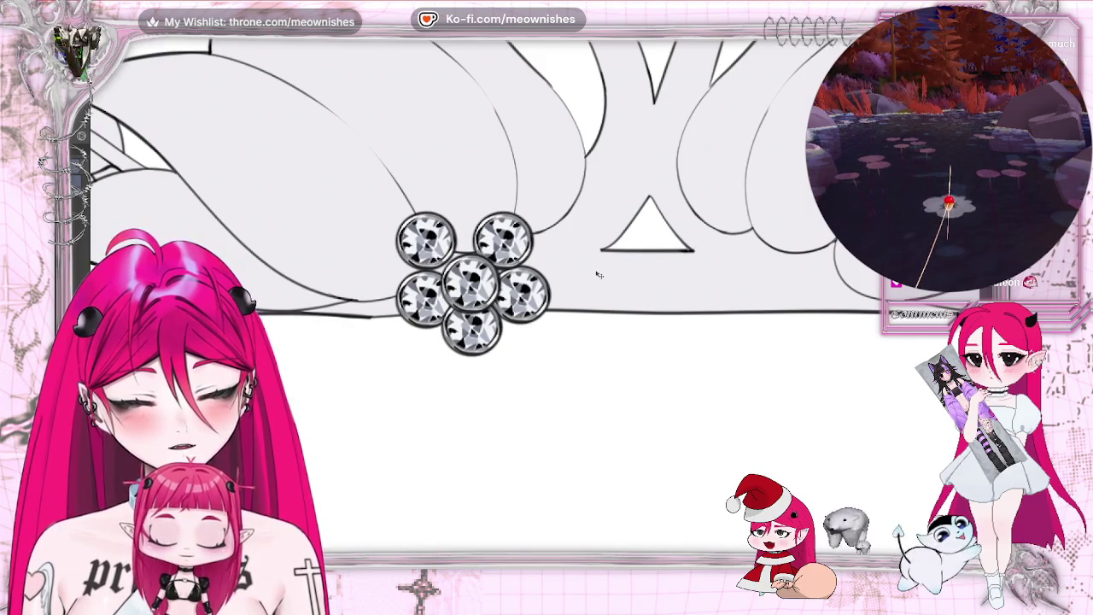
key("ctrl+z")
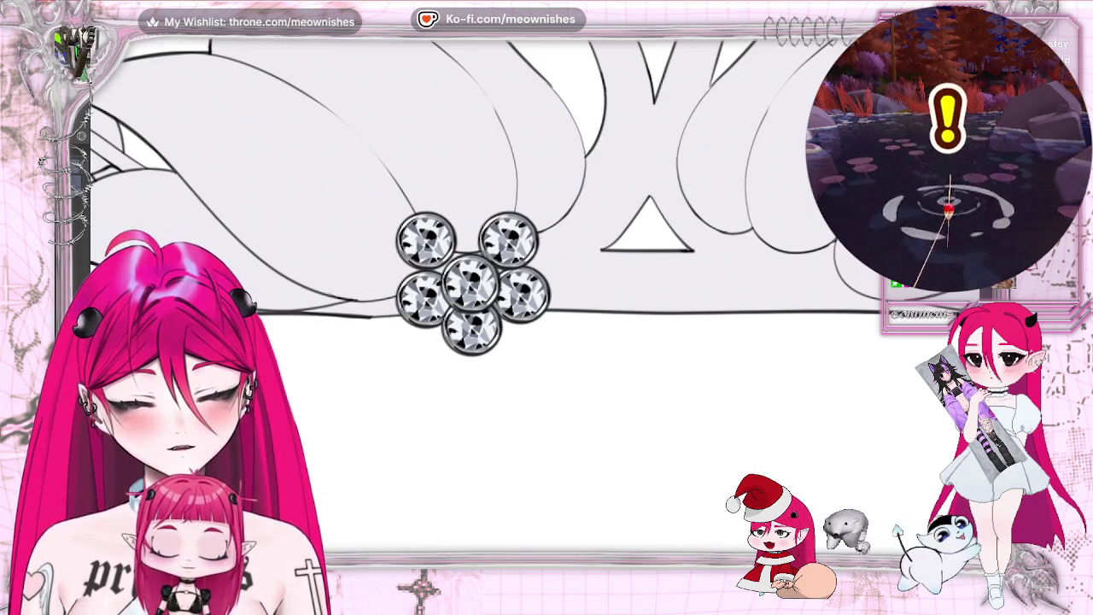
key("ctrl+z")
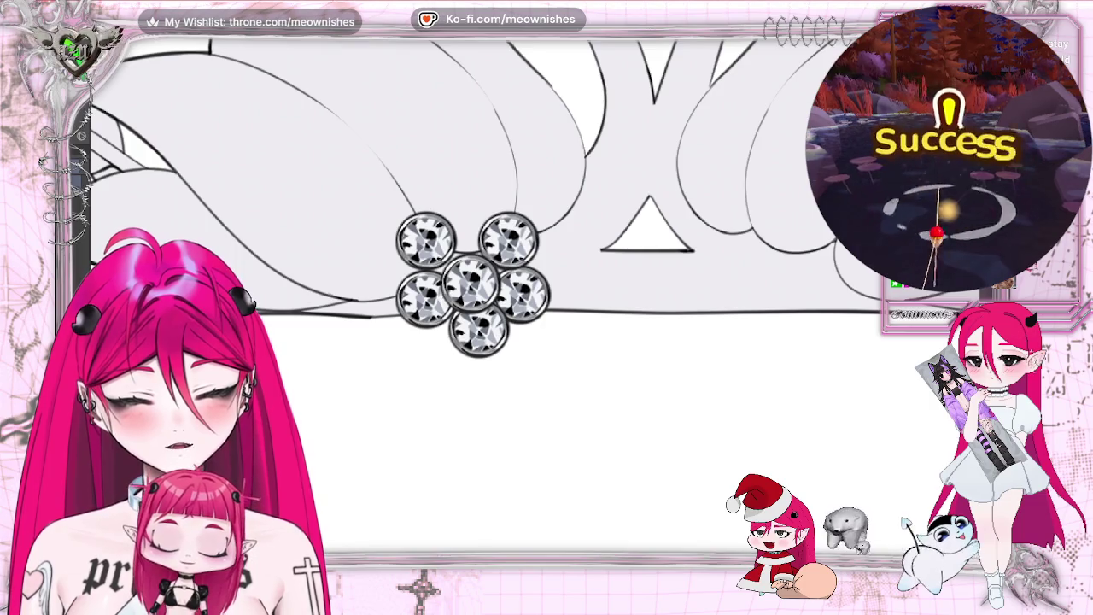
key("ctrl+z")
key("ctrl+z")
key("ctrl+z")
key("ctrl+z")
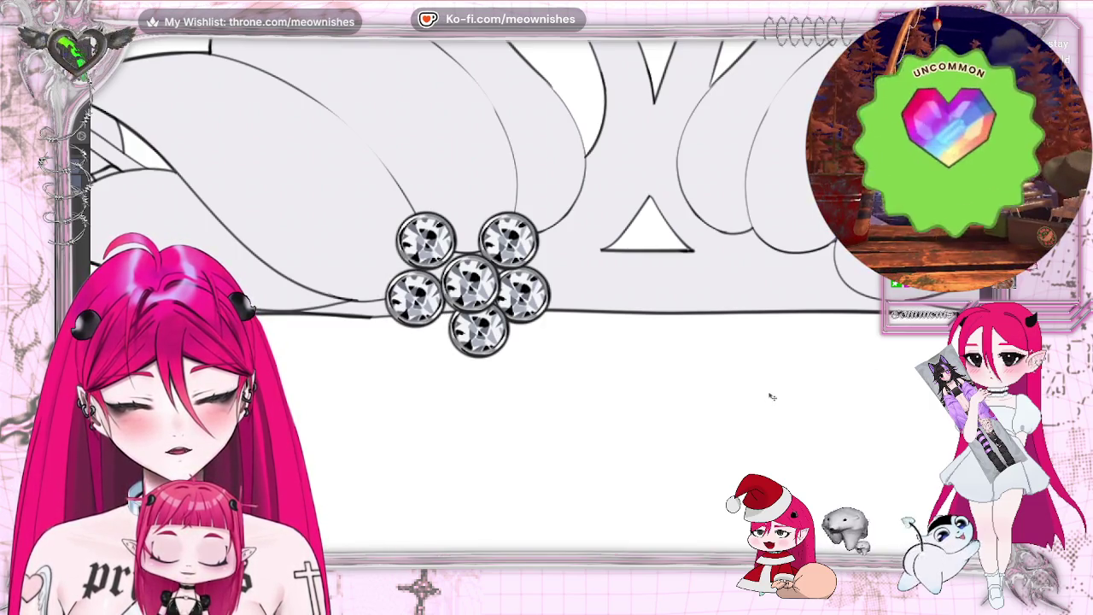
scroll(838, 404, "down", 3)
scroll(838, 404, "down", 2)
scroll(500, 518, "up", 2)
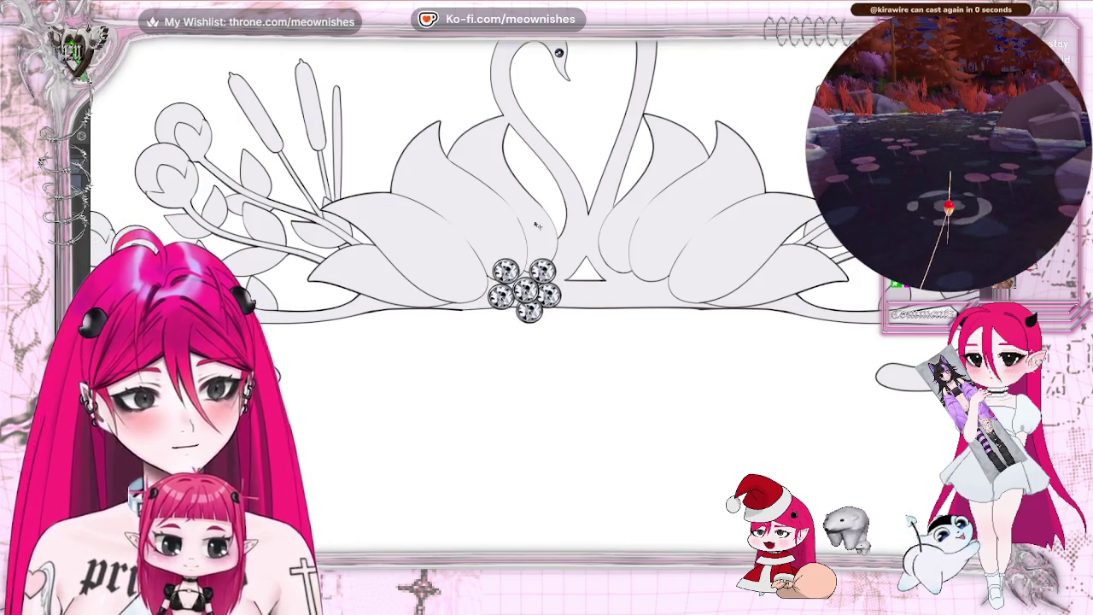
Step: Enlarge the six-diamond cluster slightly, then view the entire character sheet
key("ctrl+t")
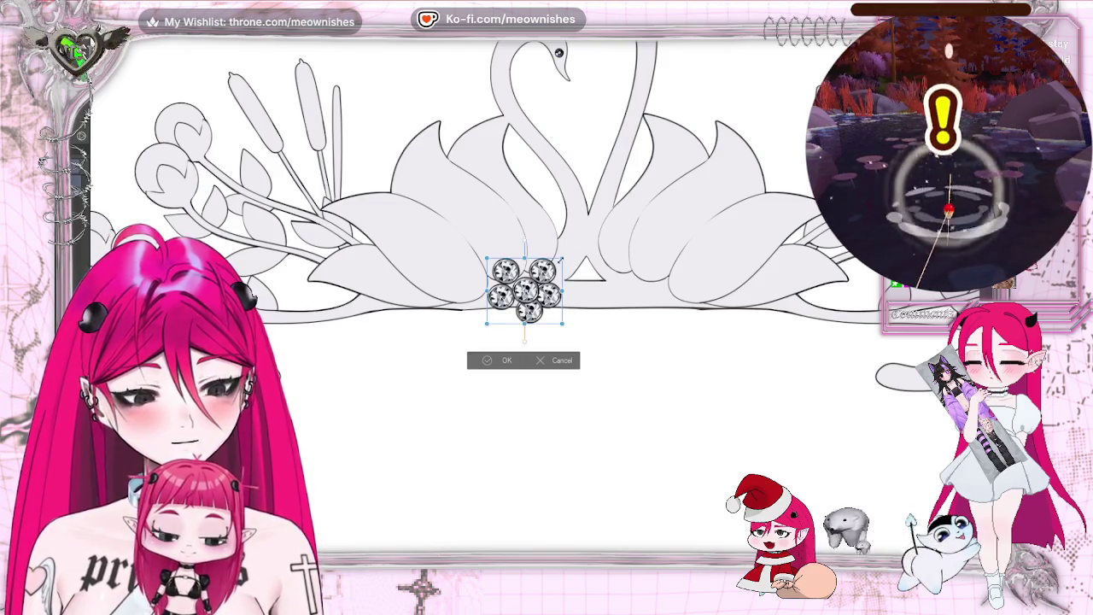
mouse_move(569, 251)
left_mouse_down()
mouse_move(579, 245)
mouse_move(578, 286)
left_mouse_up()
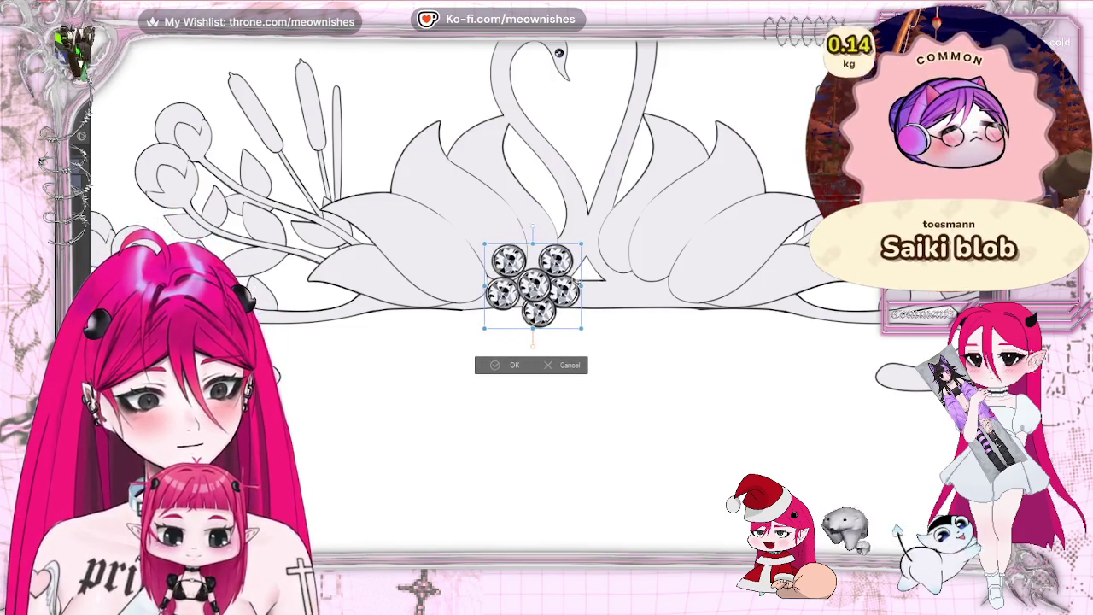
left_click(498, 368)
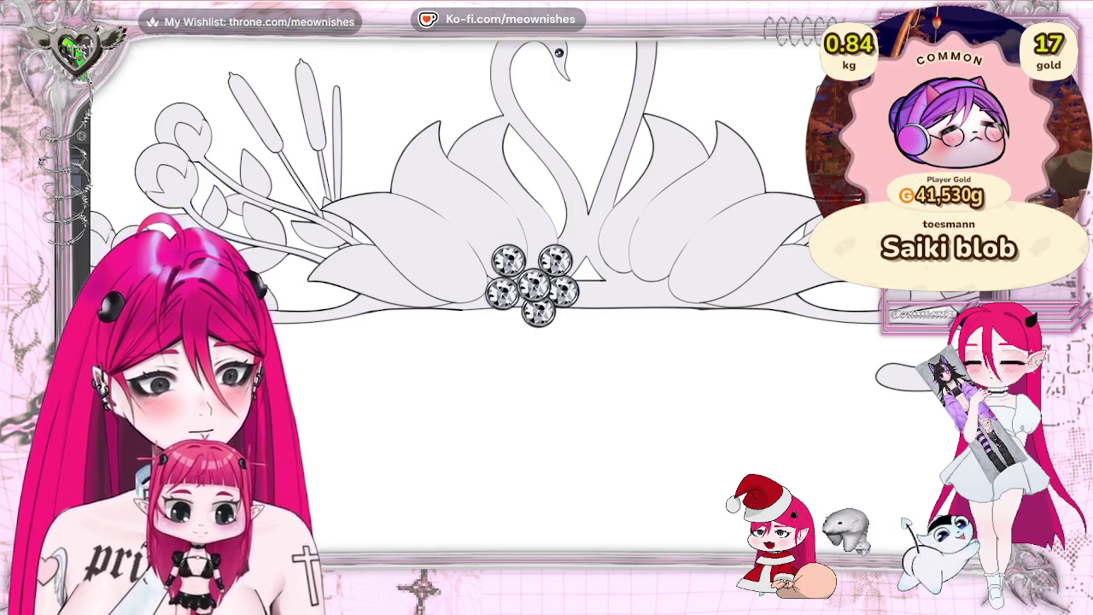
key("ctrl+0")
key("ctrl+minus")
scroll(655, 377, "down", 1)
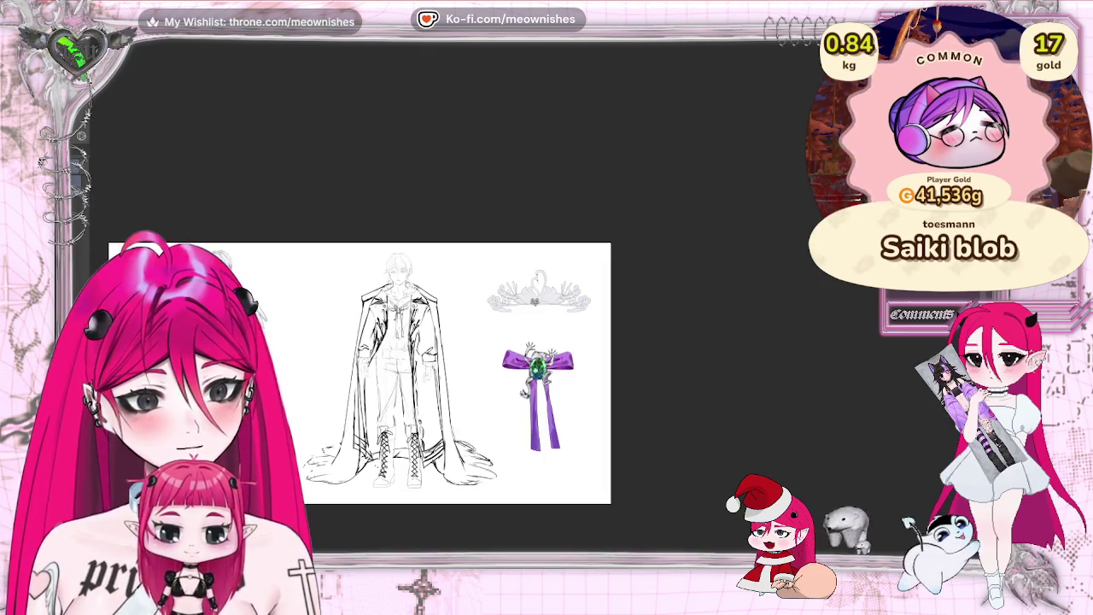
scroll(537, 316, "up", 3)
scroll(530, 282, "up", 3)
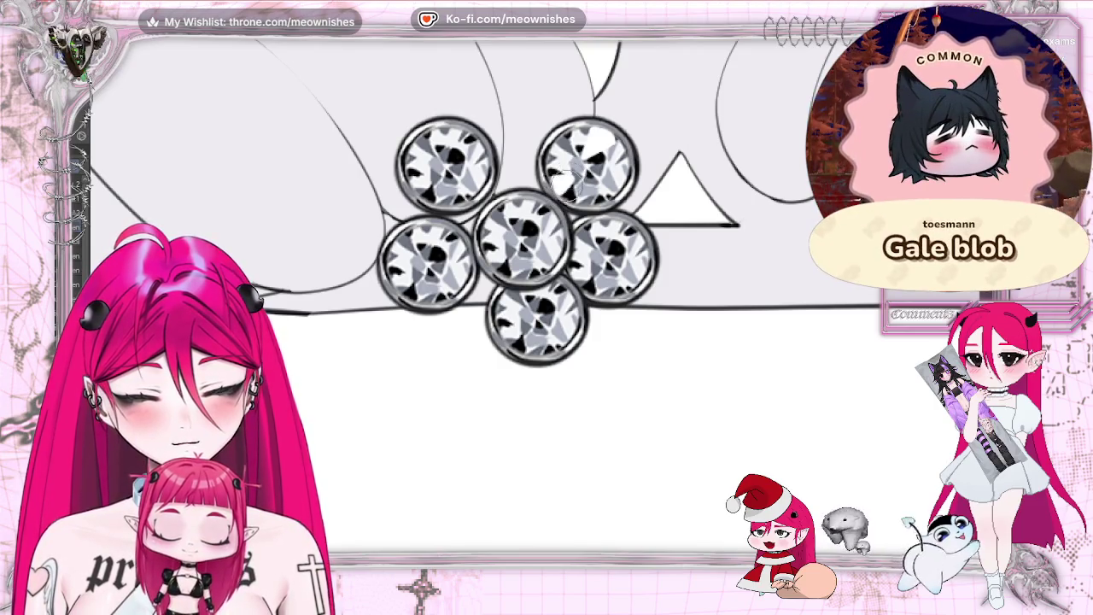
Step: Zoom in and out around the diamond cluster to inspect its facet highlights
scroll(562, 187, "down", 2)
scroll(530, 265, "down", 3)
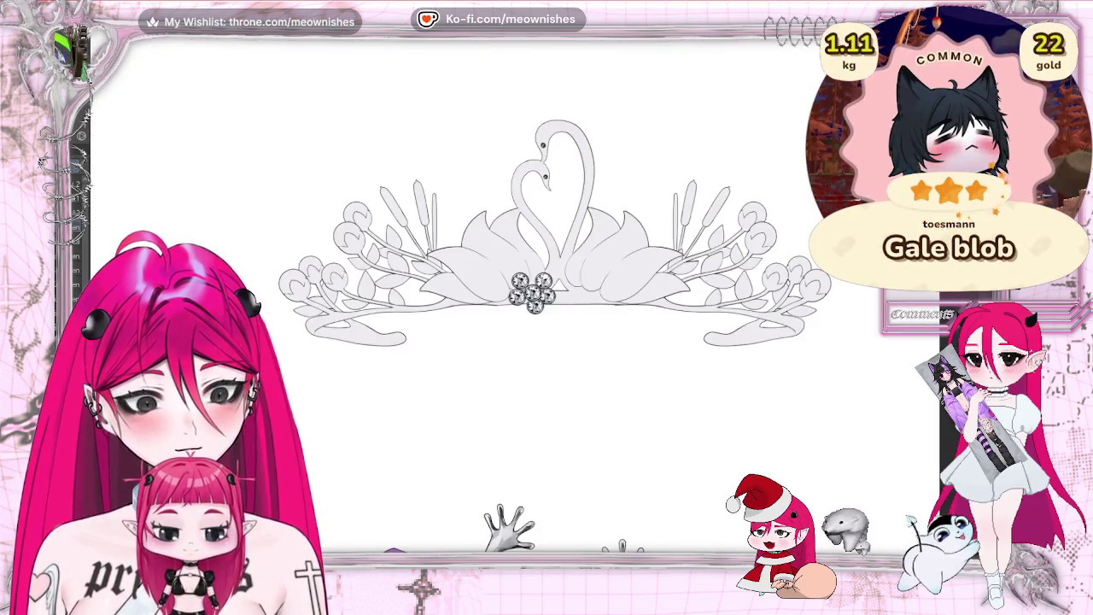
scroll(529, 265, "up", 2)
scroll(530, 264, "up", 2)
scroll(482, 229, "up", 1)
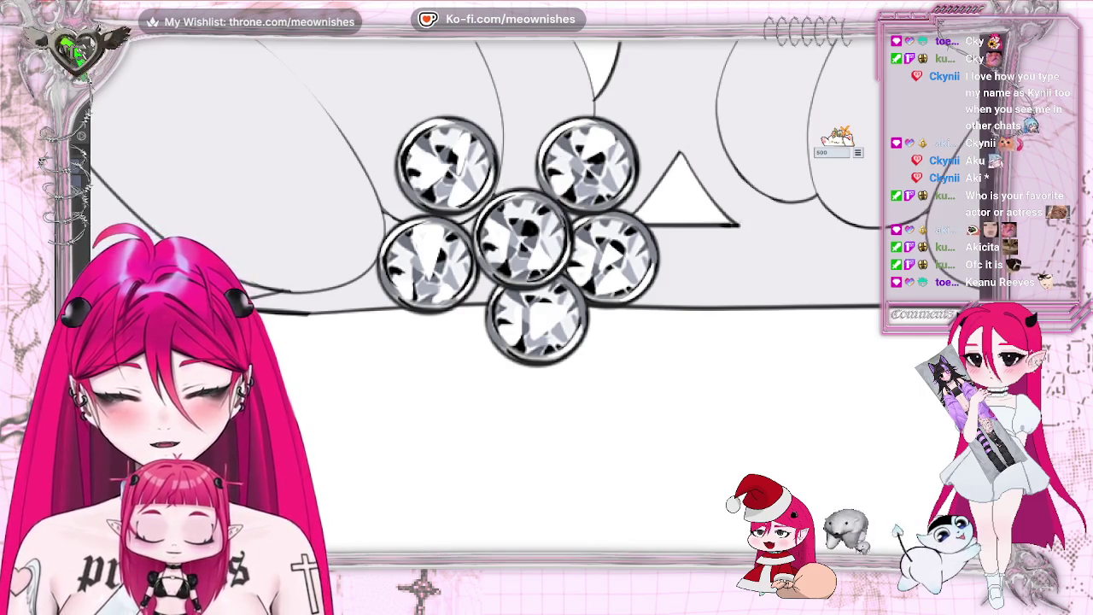
Step: Flip the canvas view horizontally to check the diamond cluster's facets
key("h")
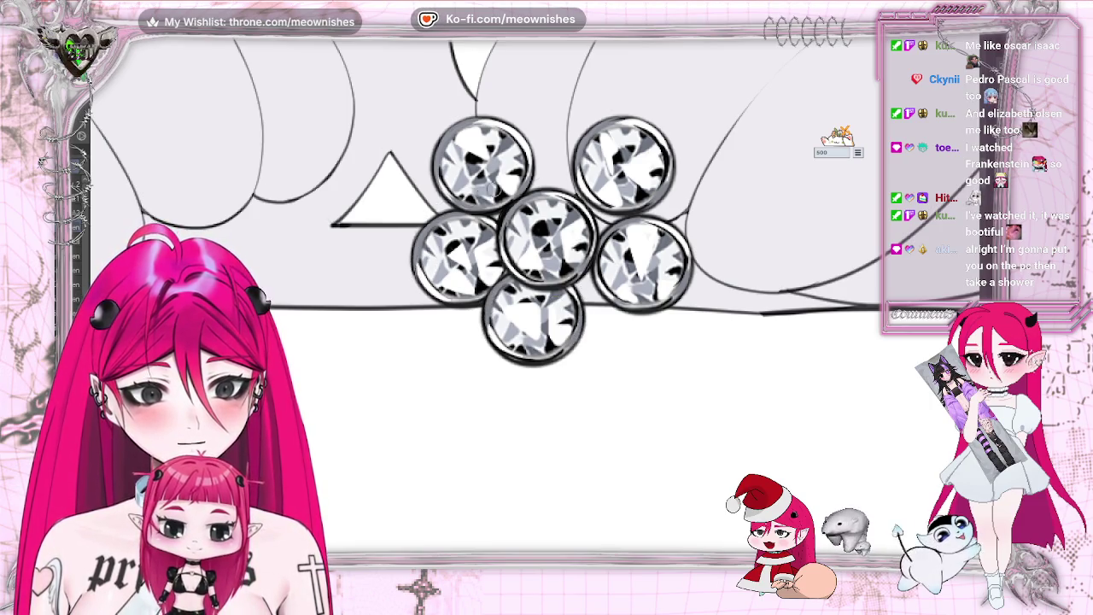
scroll(538, 303, "down", 3)
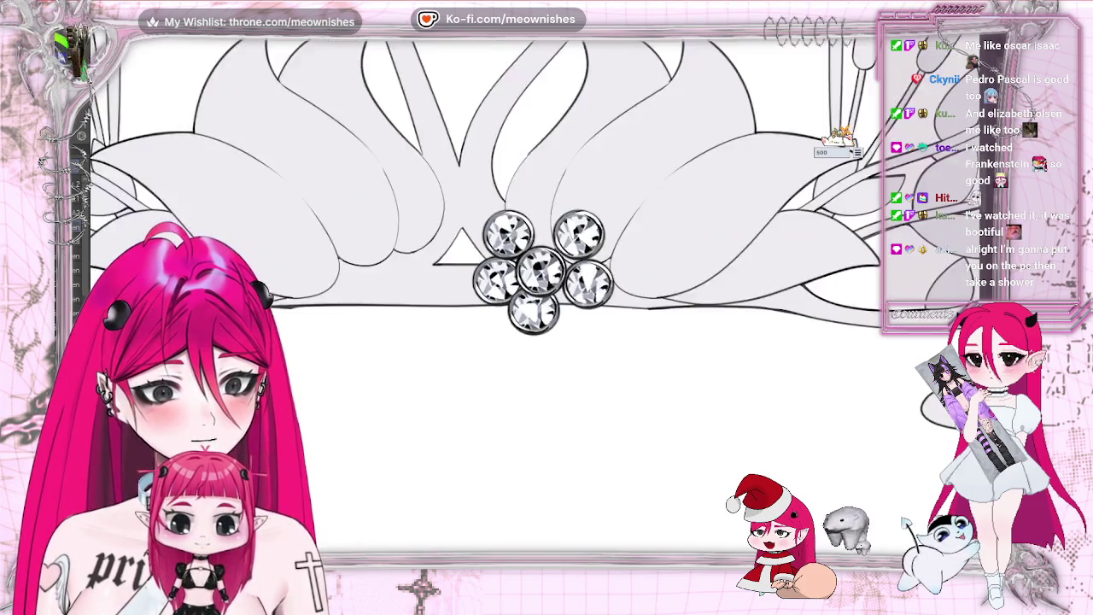
Step: Bring up the correction layer options on the layer, then dismiss them
scroll(537, 302, "down", 3)
scroll(537, 294, "down", 1)
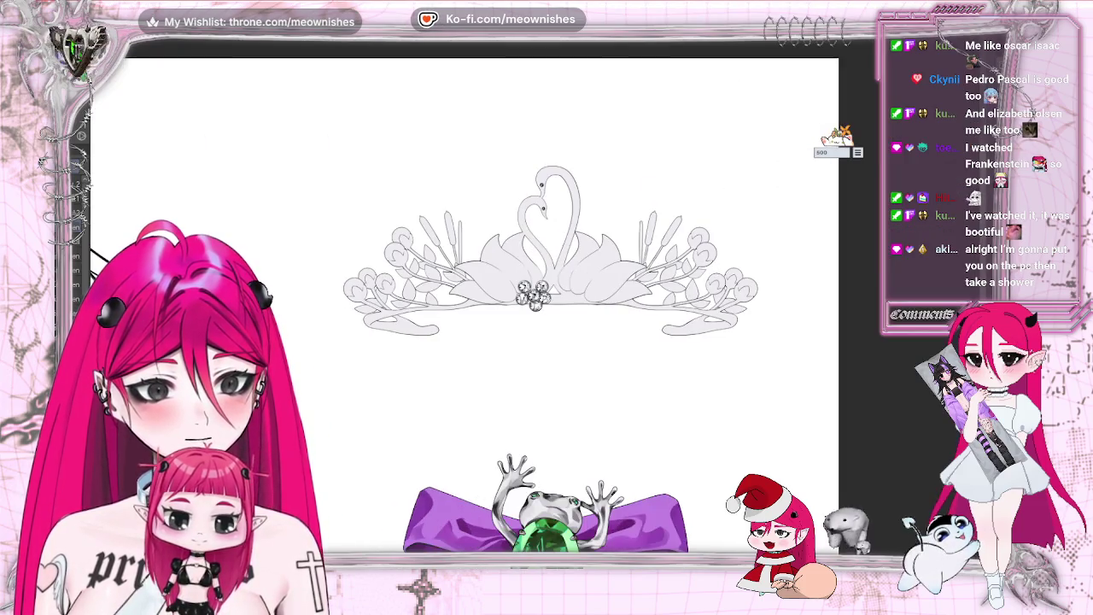
scroll(533, 295, "down", 3)
scroll(534, 295, "up", 4)
scroll(532, 286, "up", 3)
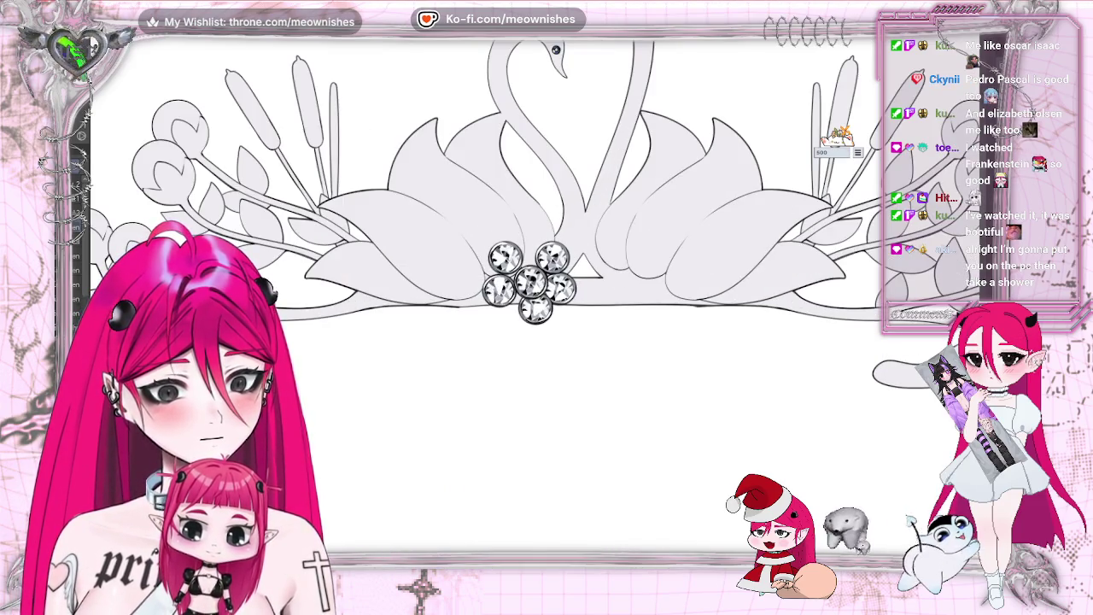
right_click(928, 261)
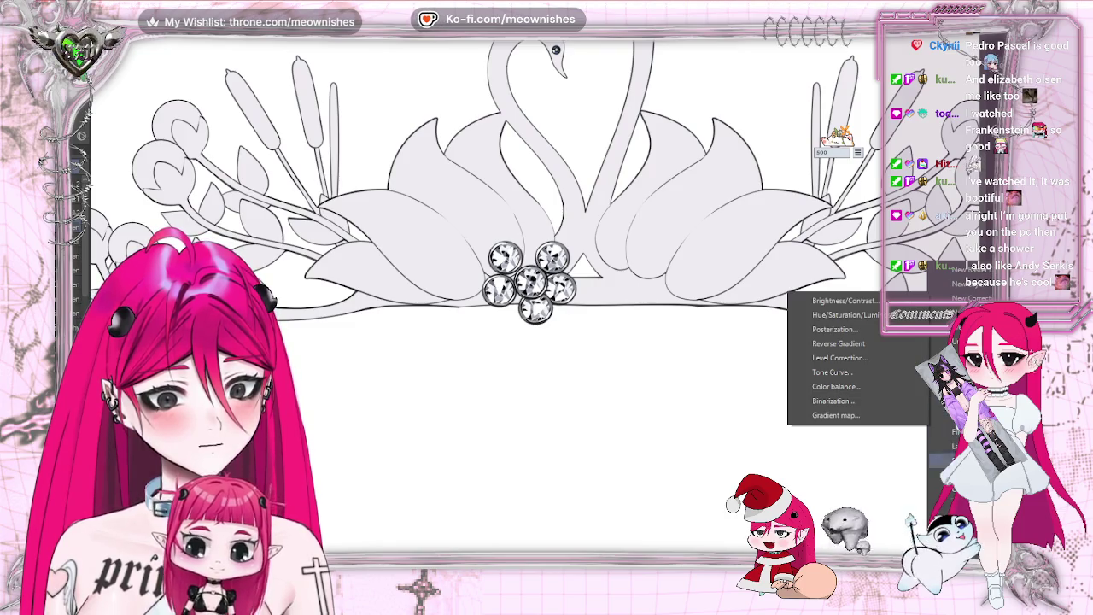
key("Escape")
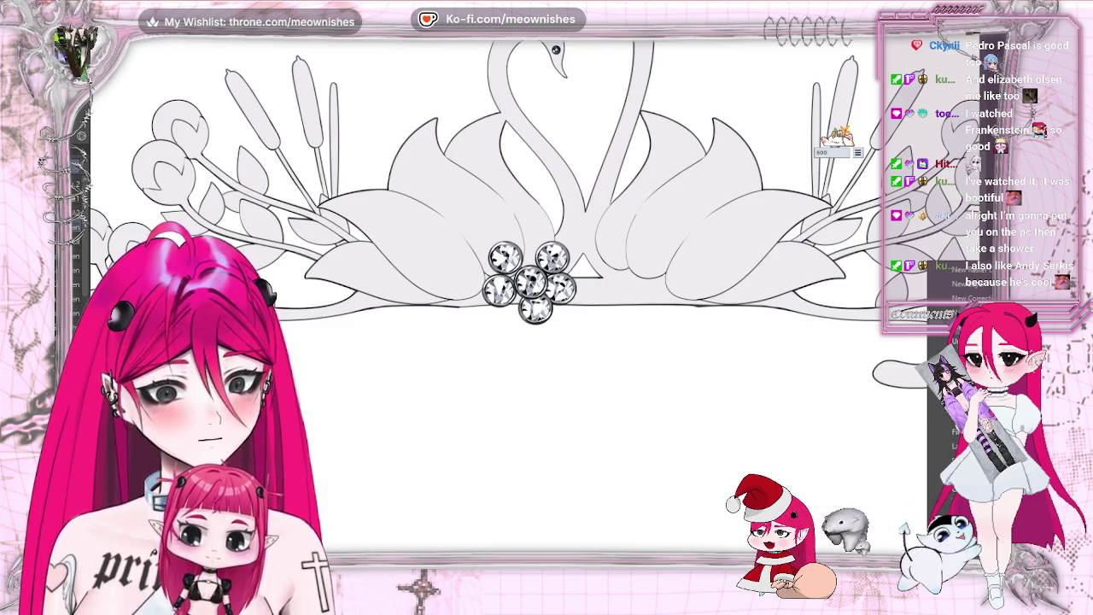
key("Escape")
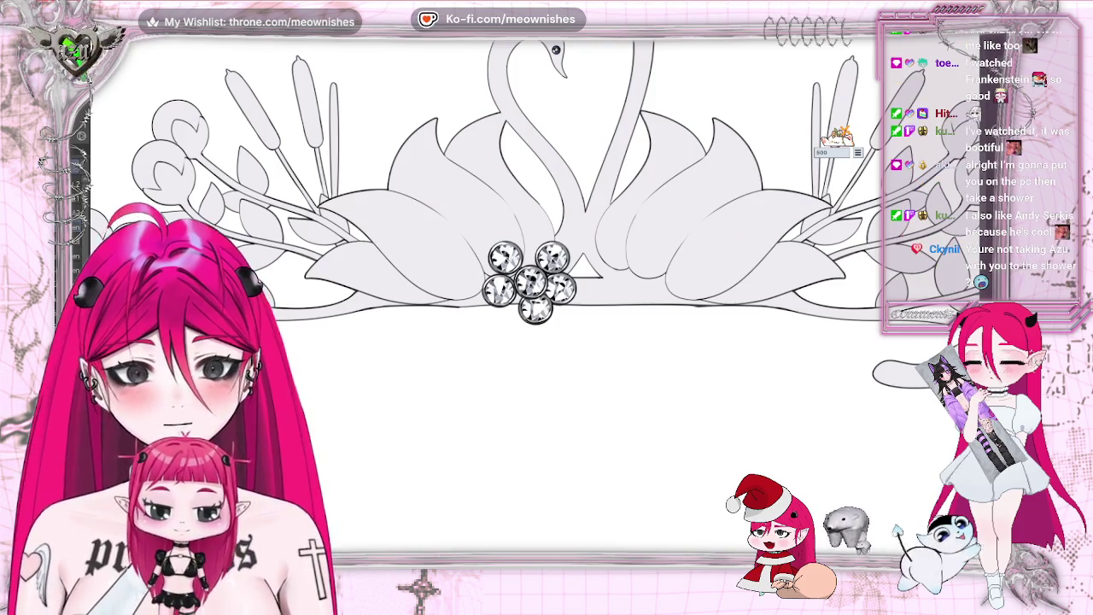
Step: Move the copied gem cluster right of the original and apply the transformation
key("ctrl+t")
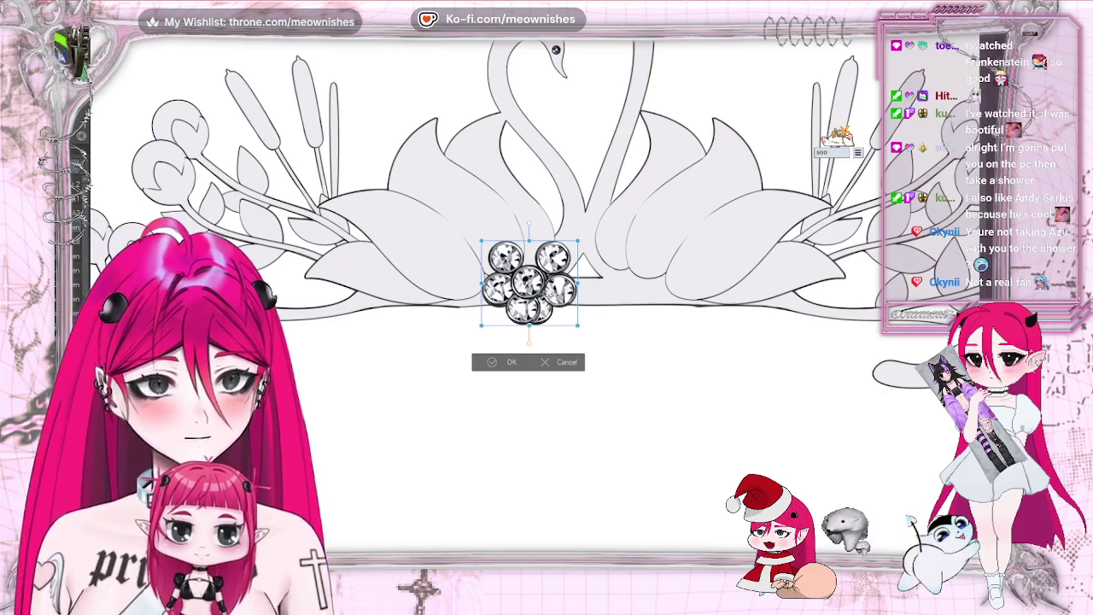
left_click_drag(530, 281, 637, 282)
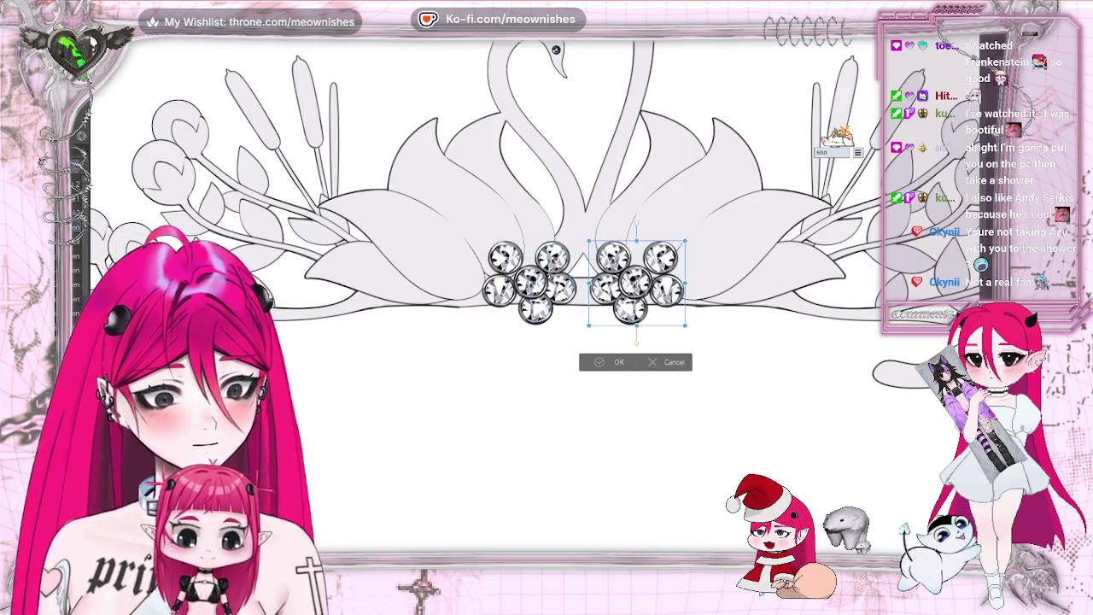
key("ctrl+e")
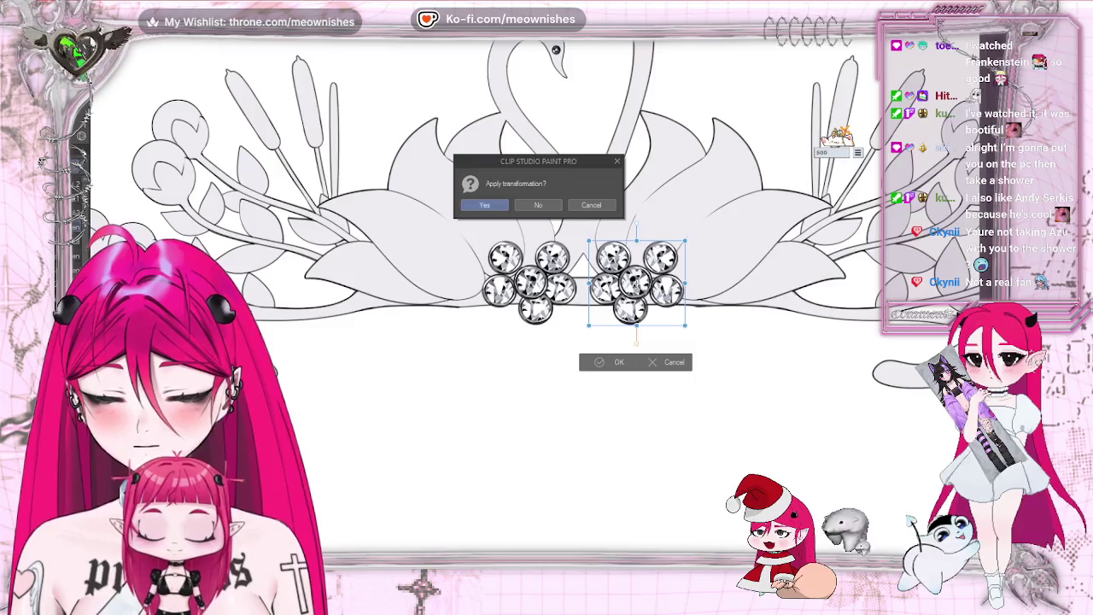
left_click(484, 205)
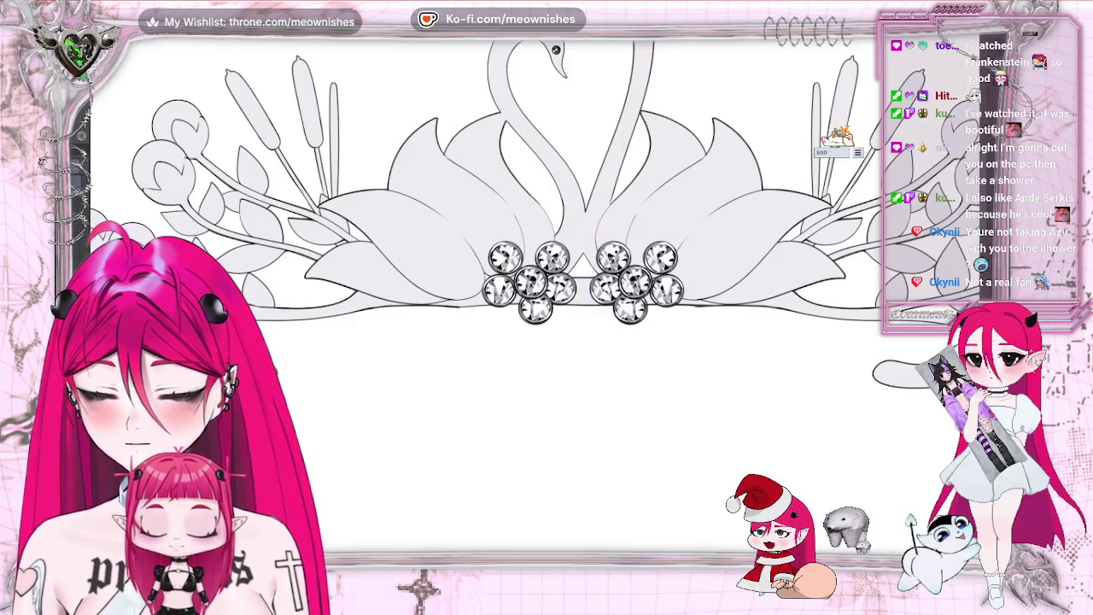
Step: Nudge the right gem cluster left and right to align it beside the first
key("Left")
key("Left")
key("Right")
key("Right")
key("Right")
key("Right")
key("Right")
key("Right")
key("Right")
key("Right")
key("Right")
key("Right")
key("Right")
key("Right")
key("Right")
key("Right")
key("Left")
key("Left")
key("Left")
key("Left")
key("Left")
key("Left")
key("Left")
key("Left")
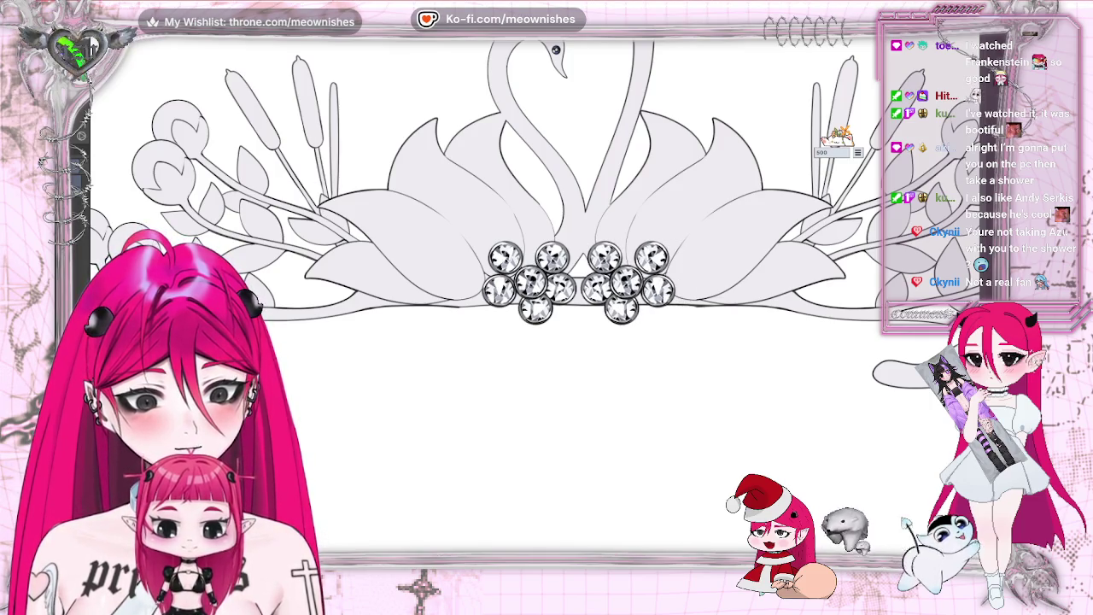
key("Right")
key("Right")
key("Right")
key("Right")
key("Right")
key("Left")
key("Left")
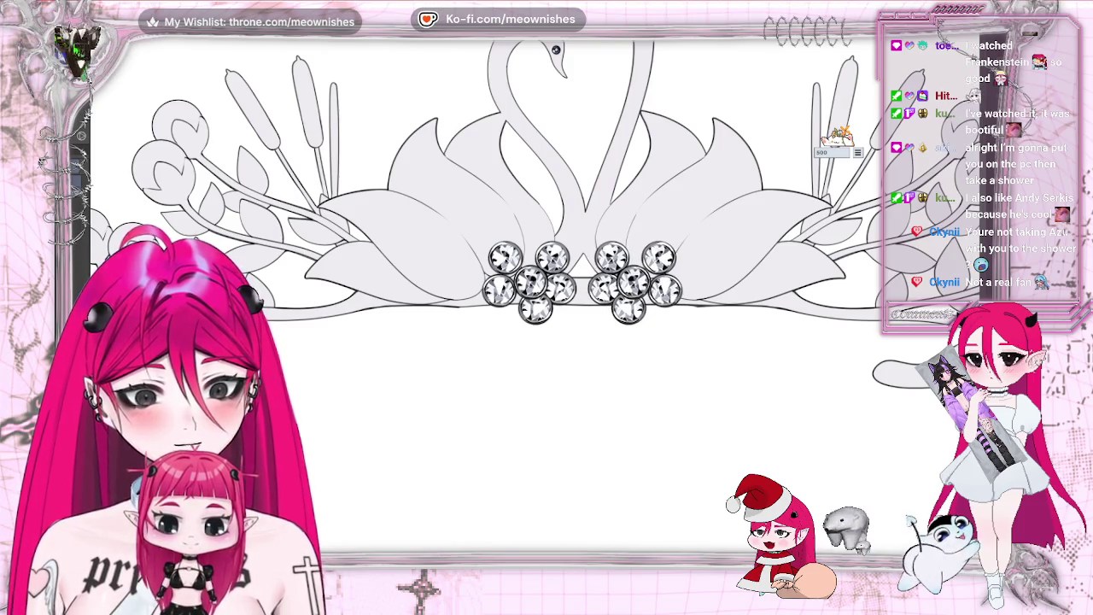
scroll(531, 291, "down", 1)
scroll(531, 291, "down", 2)
scroll(532, 291, "down", 2)
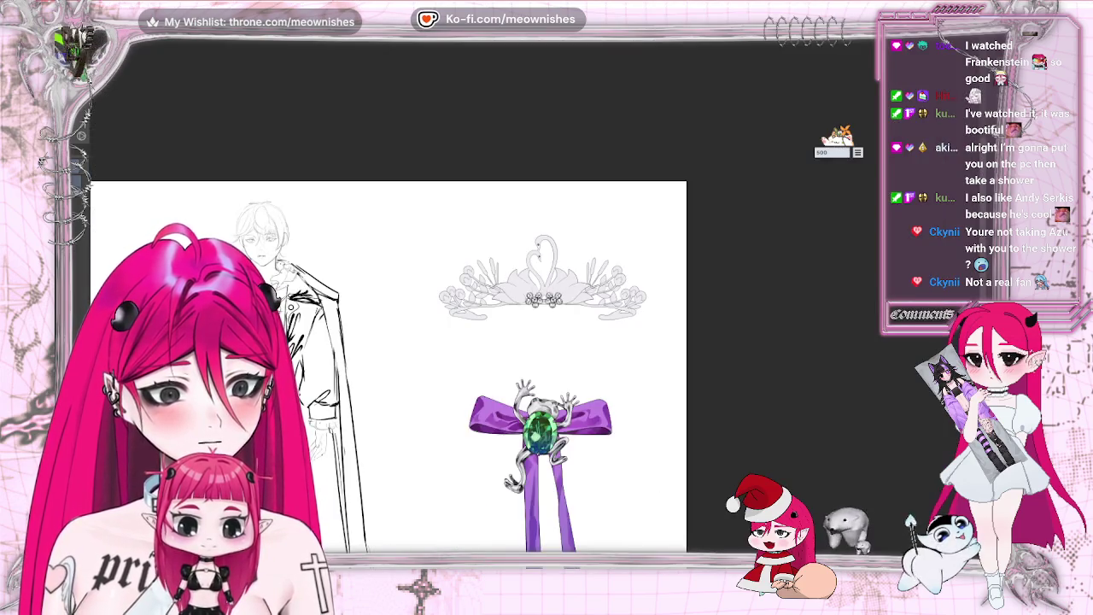
scroll(532, 292, "down", 3)
scroll(538, 295, "up", 6)
scroll(538, 295, "up", 2)
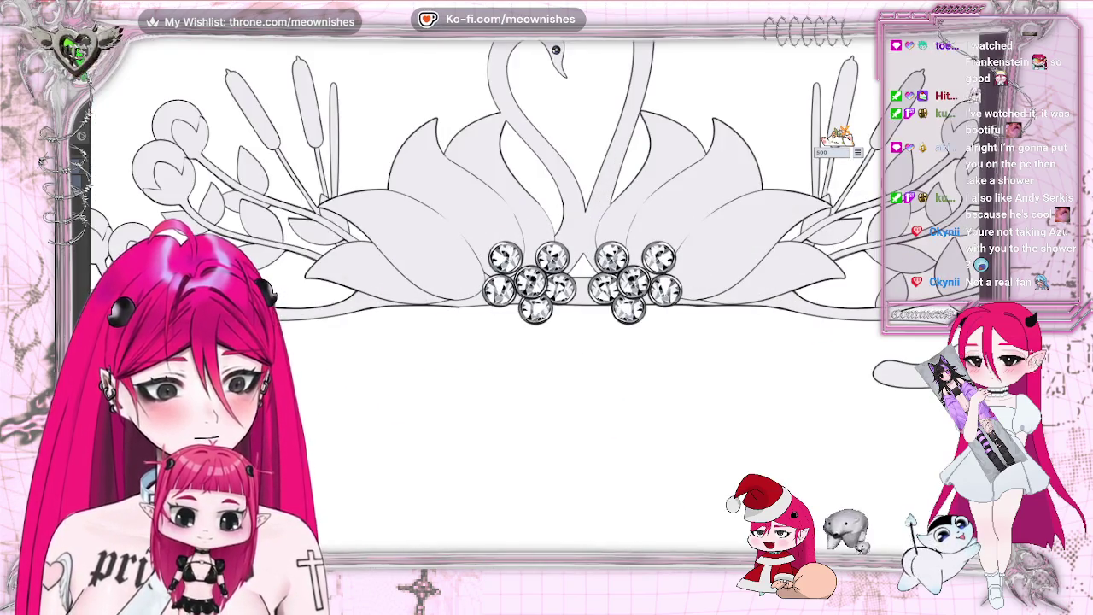
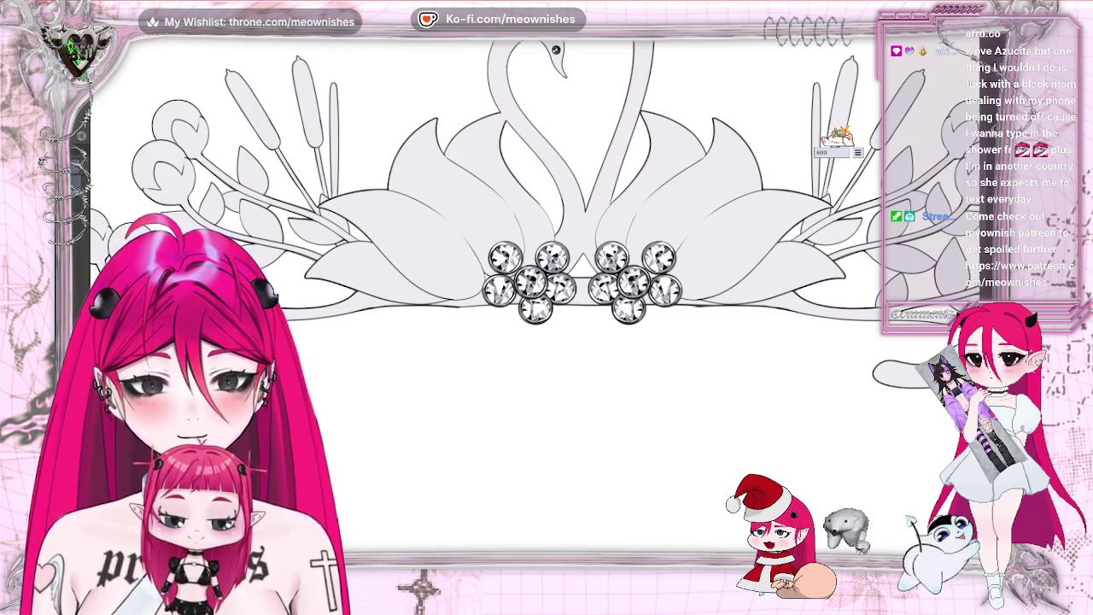
Step: Survey the whole page, try a freehand selection around the left flower, then clear it
key("ctrl+0")
scroll(541, 282, "up", 5)
scroll(541, 282, "up", 2)
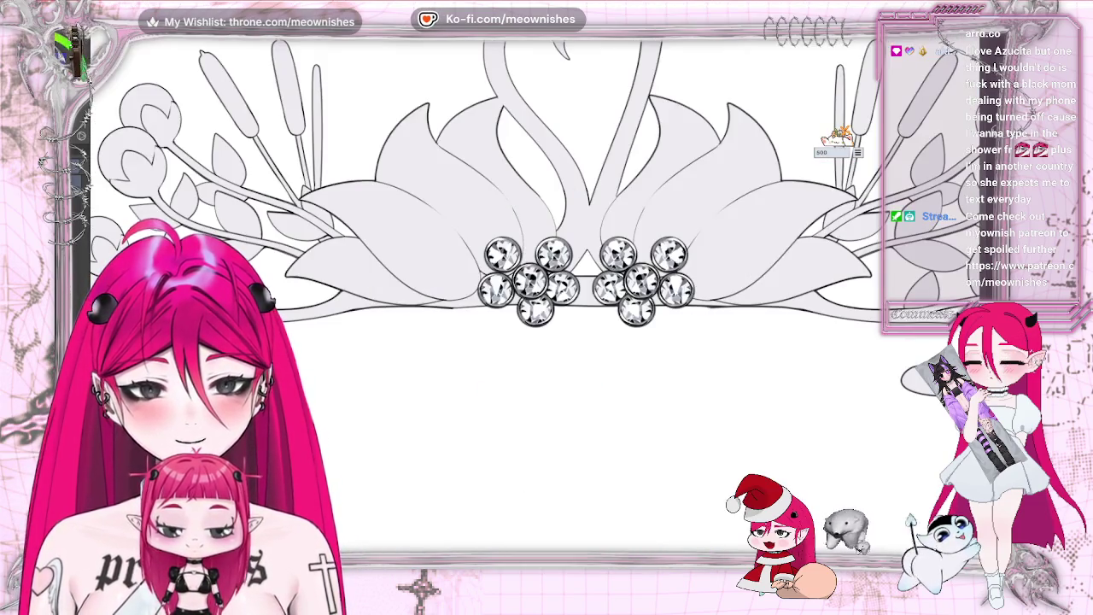
scroll(541, 282, "down", 1)
scroll(312, 56, "down", 1)
scroll(312, 56, "down", 1)
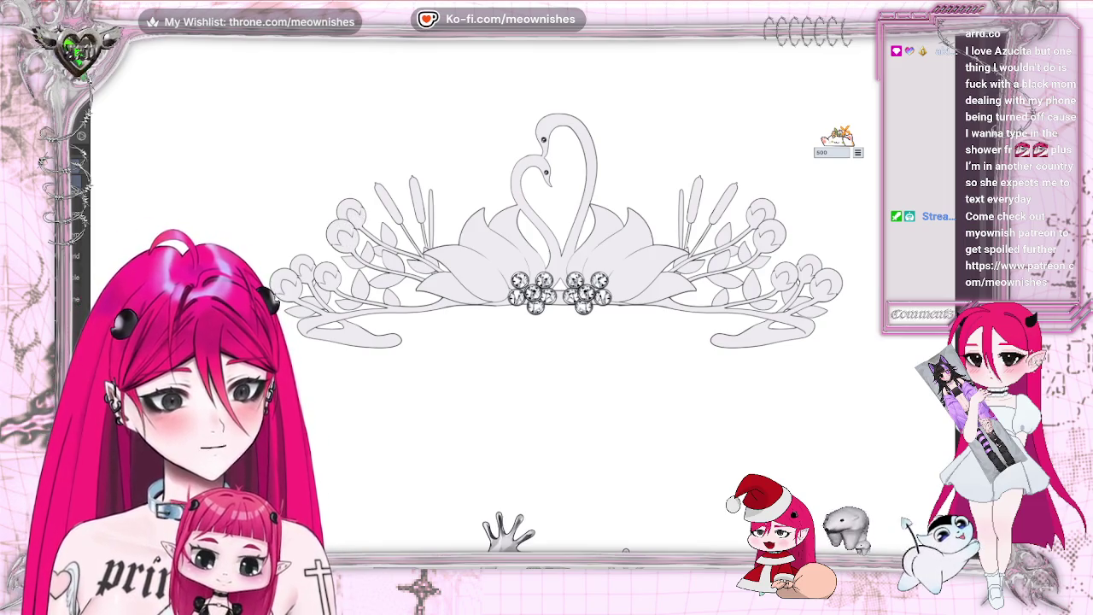
key("shift")
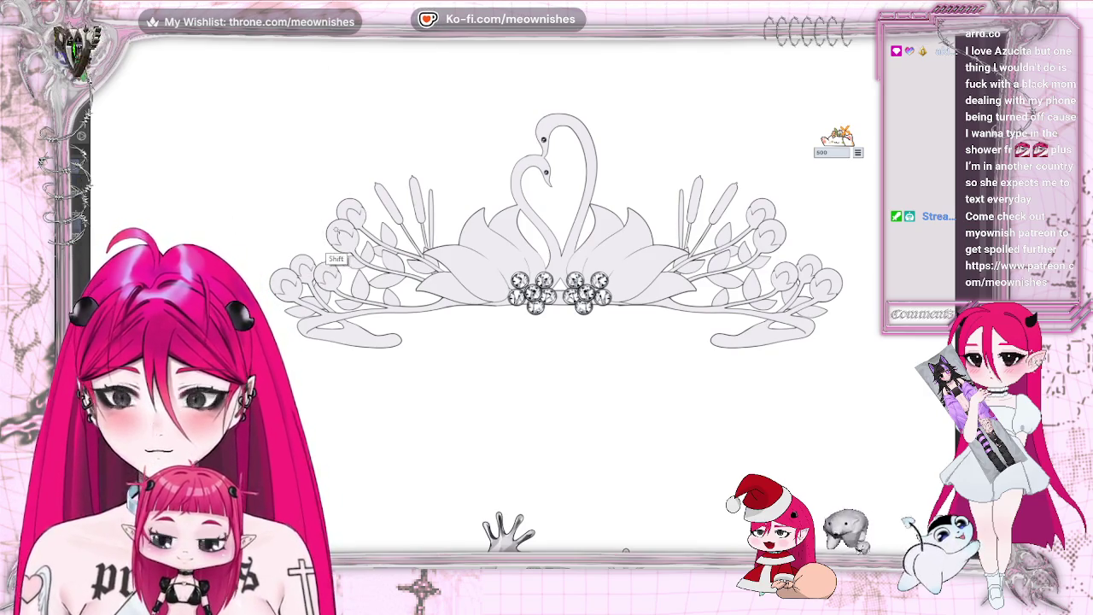
left_click_drag(337, 229, 352, 212)
key("ctrl+d")
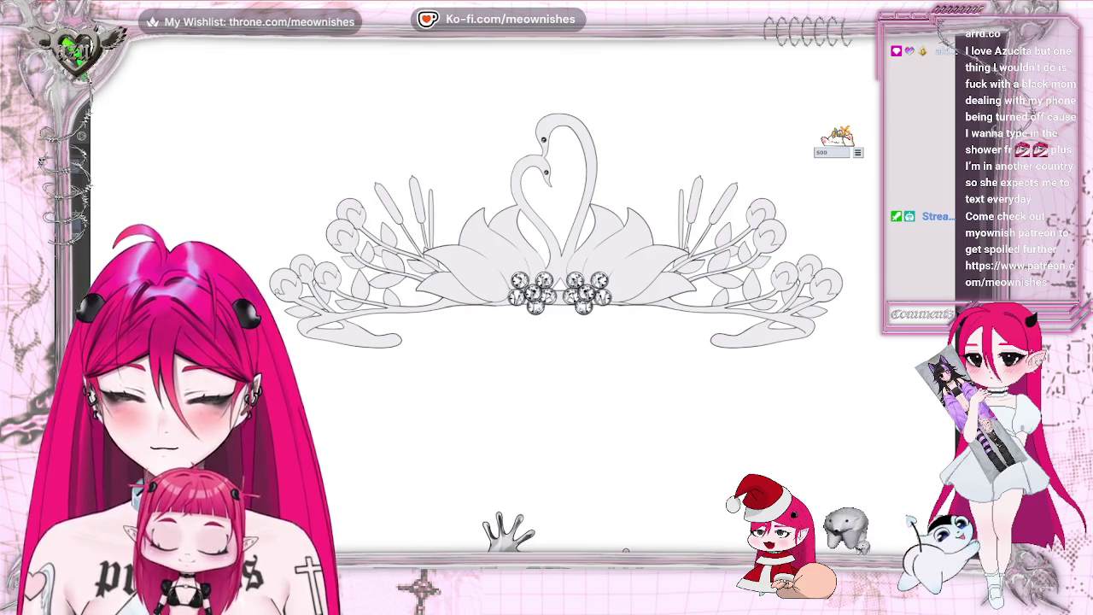
Step: Pan the tiara right and test a stroke on the left flower bud, then undo it
left_click_drag(508, 531, 701, 532)
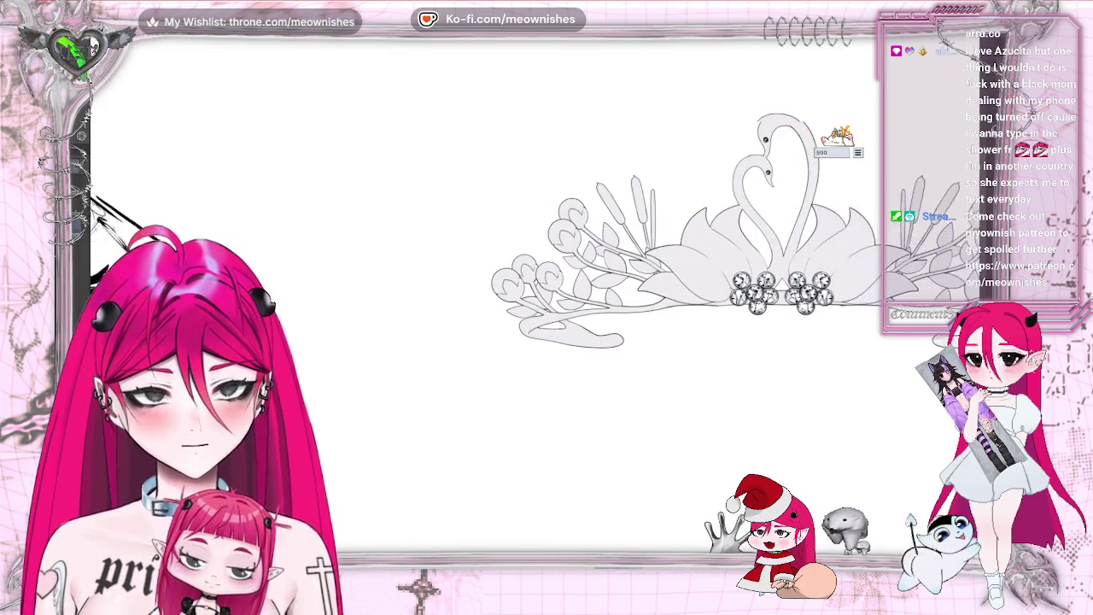
scroll(527, 304, "up", 3)
scroll(528, 304, "up", 2)
scroll(528, 305, "up", 3)
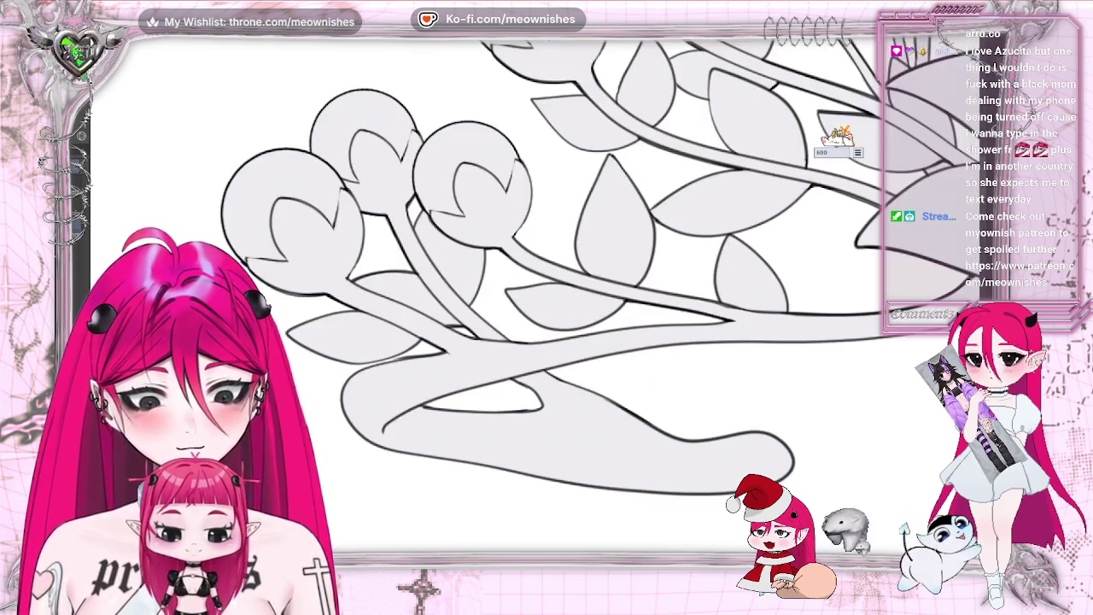
left_click_drag(338, 185, 334, 226)
key("ctrl+z")
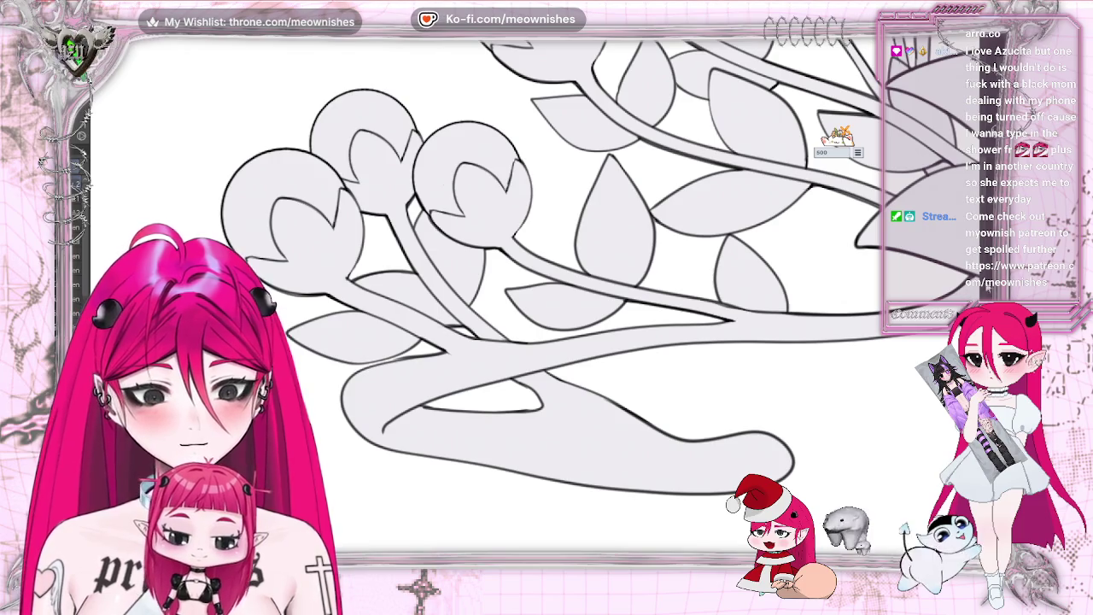
Step: Lasso the upper, middle and lower flower bud clusters into one selection
scroll(932, 162, "up", 5)
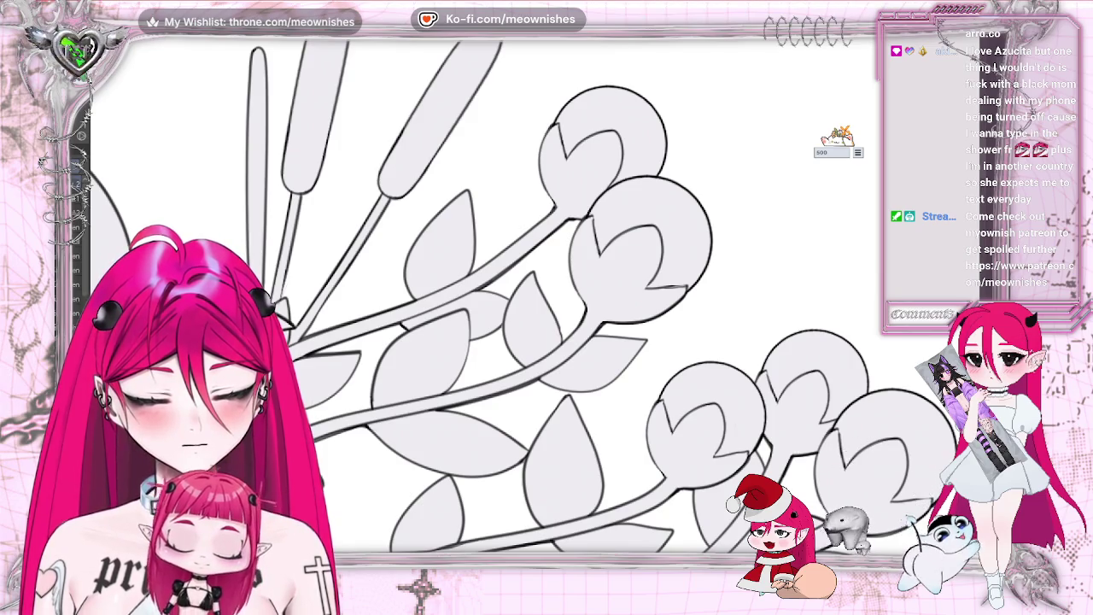
scroll(731, 503, "down", 2)
scroll(731, 503, "down", 1)
scroll(730, 503, "down", 1)
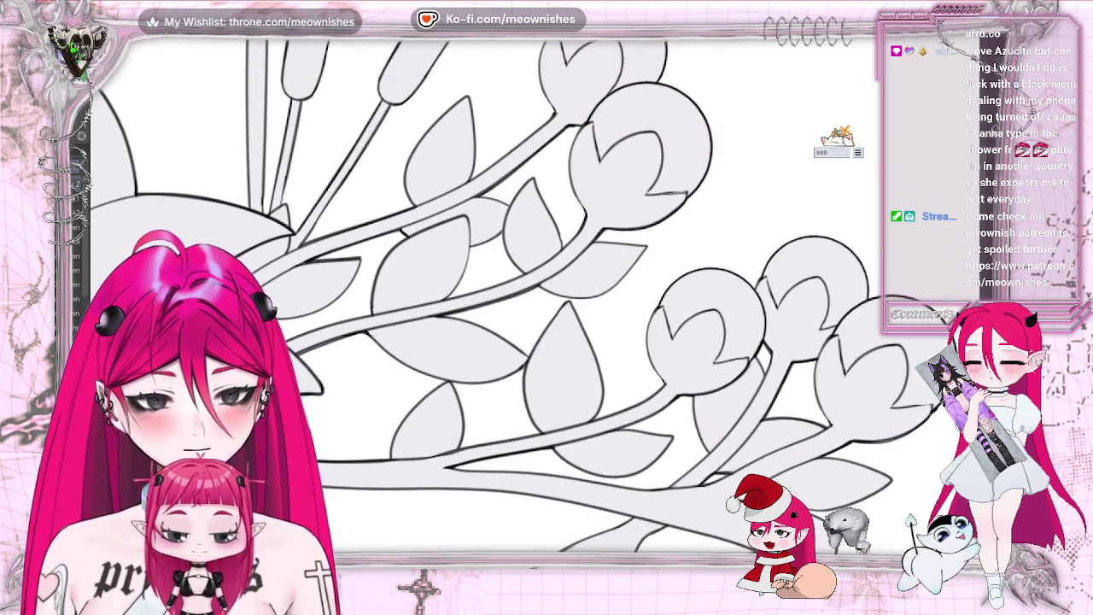
scroll(730, 503, "down", 3)
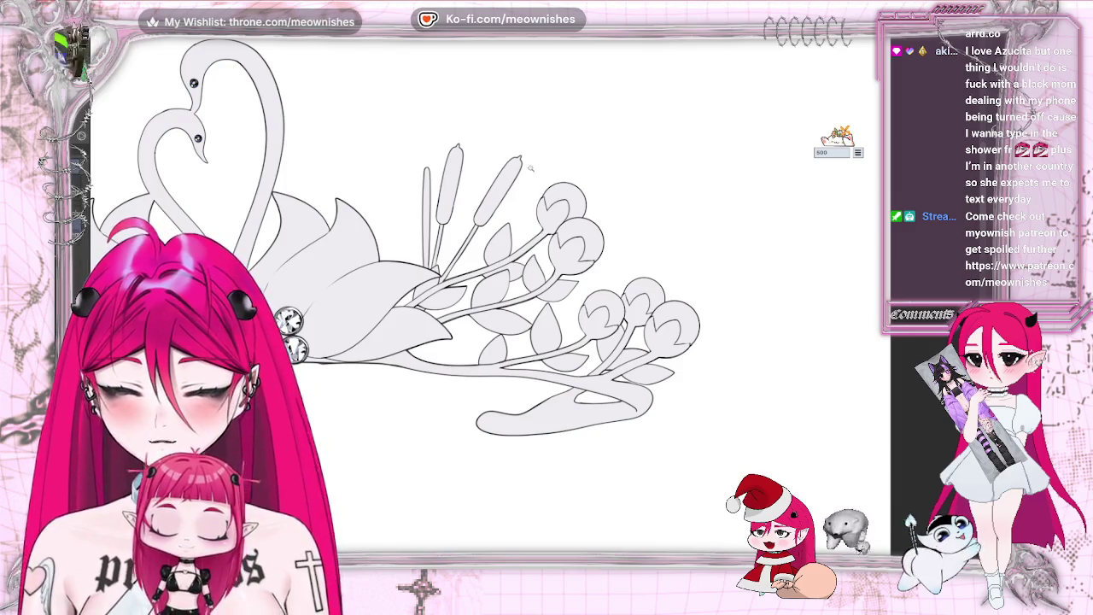
right_click(583, 199)
left_click_drag(582, 199, 602, 252)
mouse_move(580, 290)
left_mouse_down()
mouse_move(657, 290)
mouse_move(675, 350)
left_mouse_up()
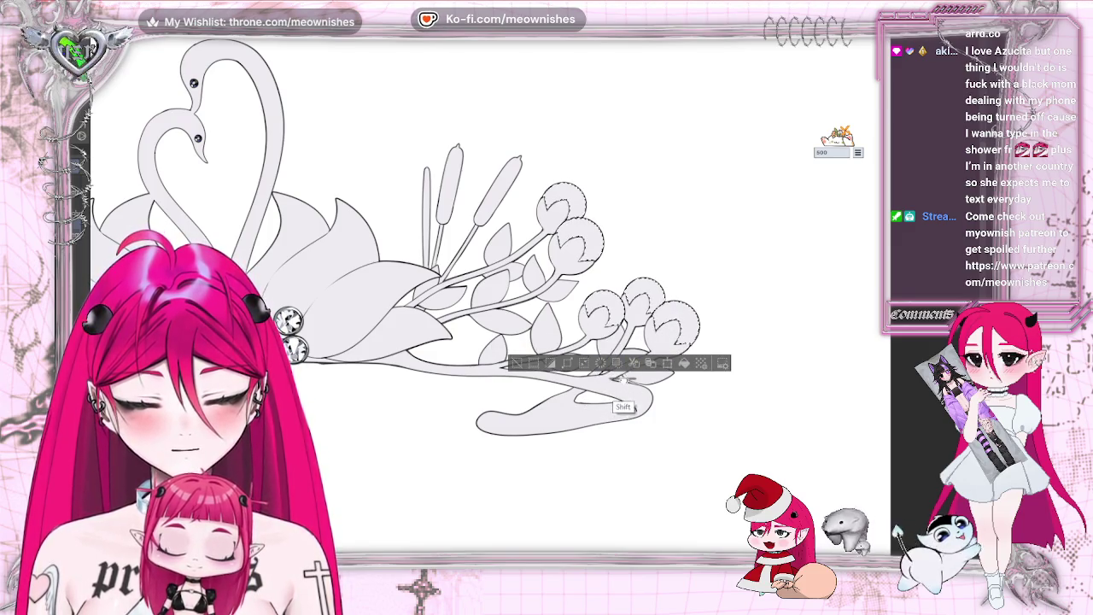
left_click_drag(626, 376, 615, 424)
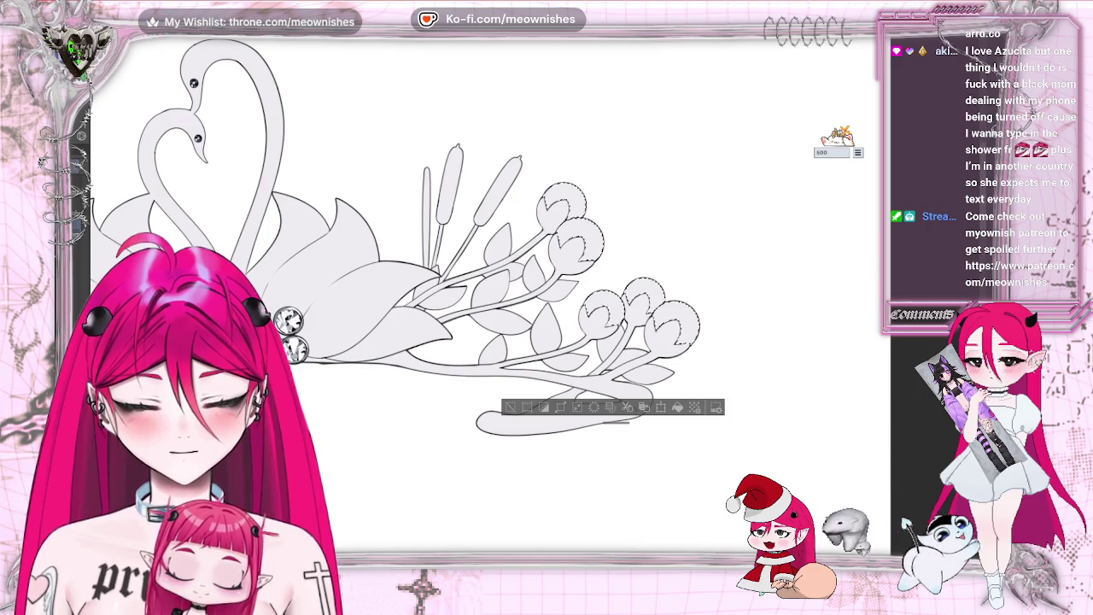
Step: With the canvas mirrored, add the lower-left and remaining upper buds to the selection
key("h")
left_click_drag(569, 316, 338, 316)
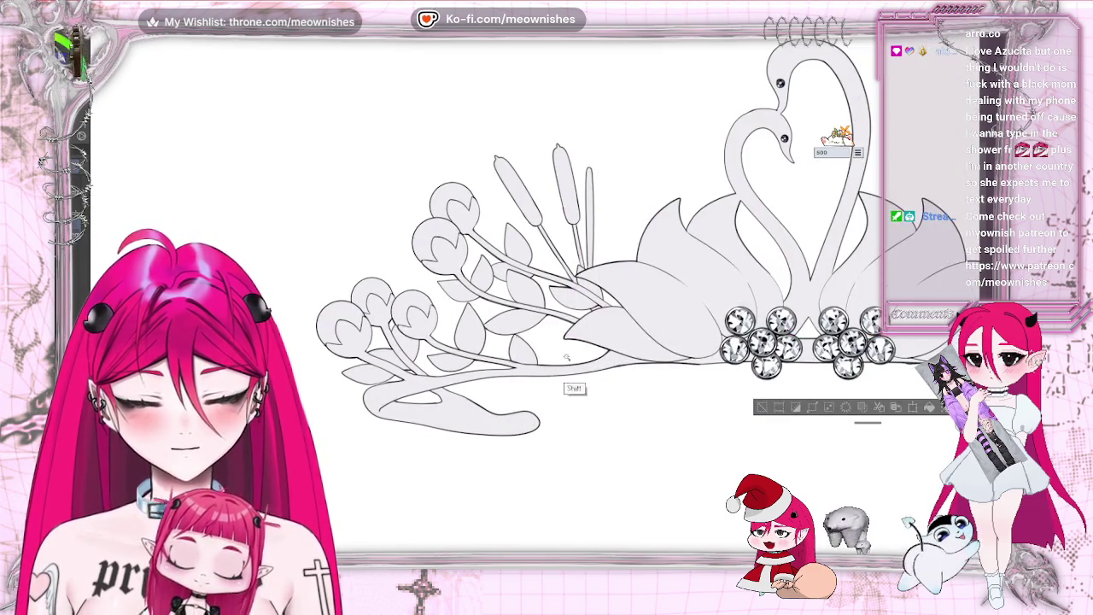
left_click(401, 333, "shift")
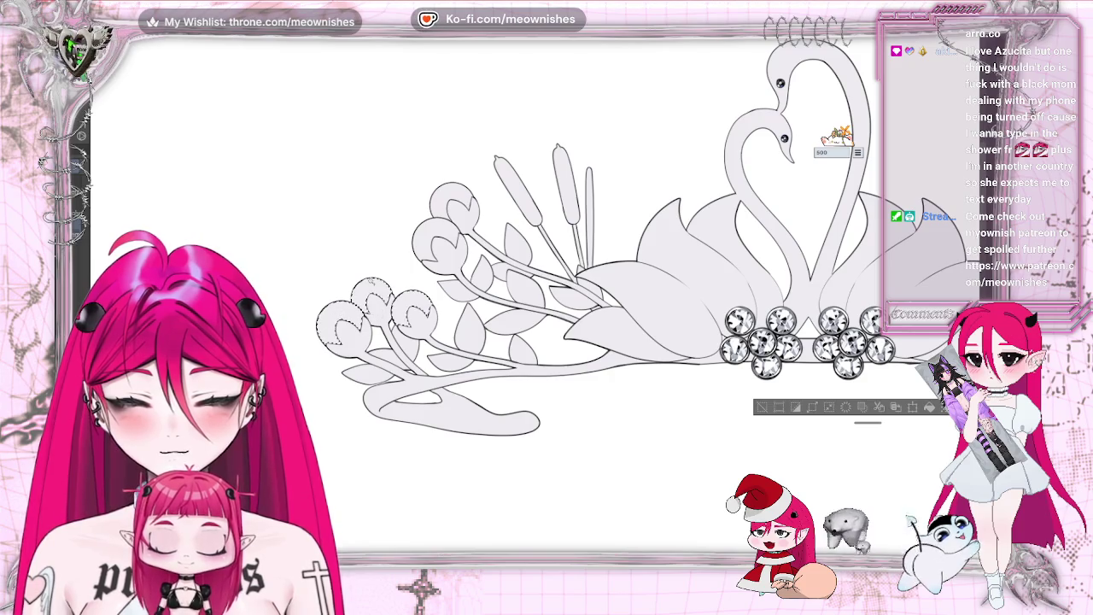
left_click(440, 240, "shift")
left_click(455, 202, "shift")
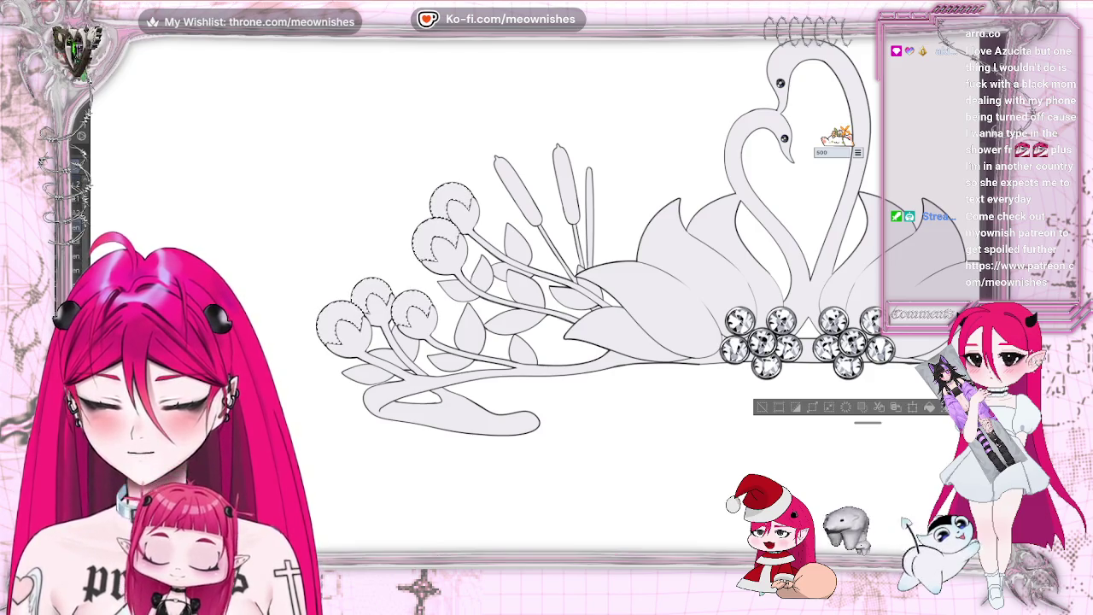
Step: Test a beige fill on the selected buds, undo it, and hide the selection
left_click(346, 350)
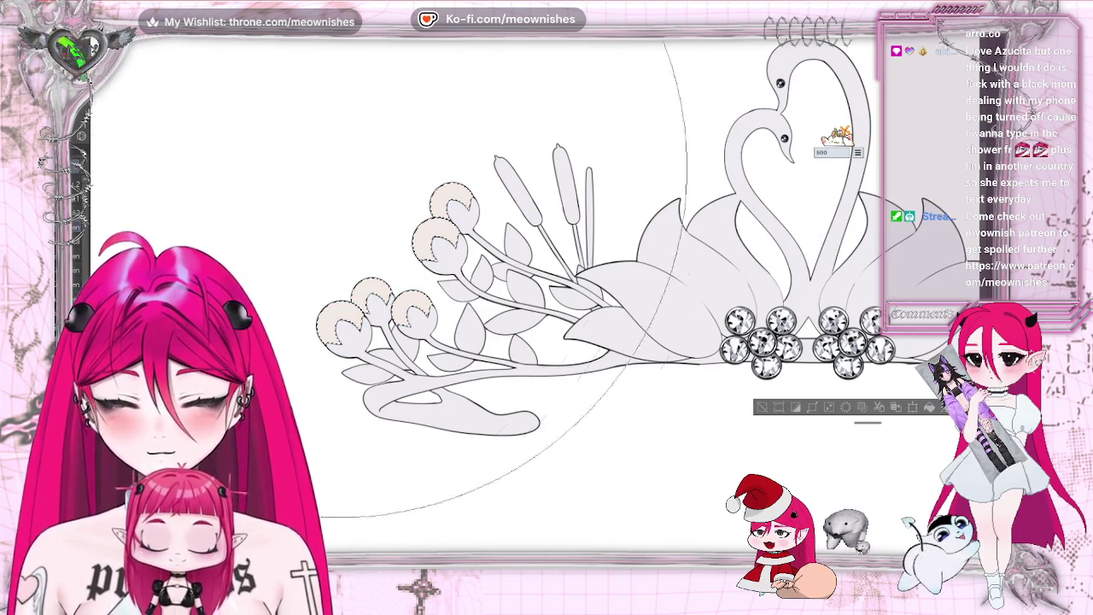
key("ctrl+z")
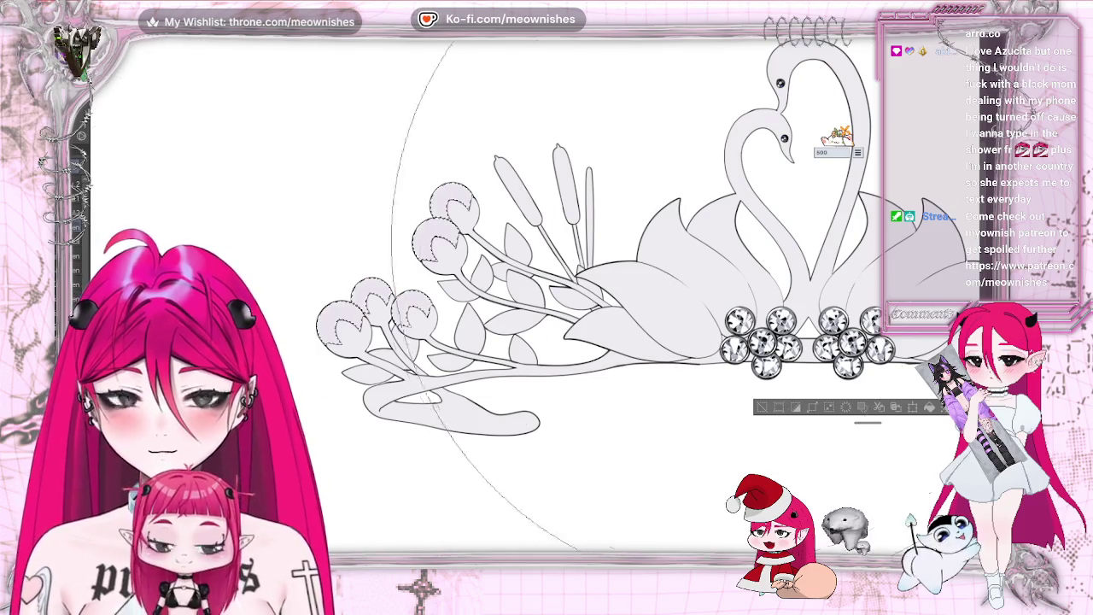
key("ctrl+d")
scroll(786, 256, "down", 1)
scroll(786, 256, "down", 2)
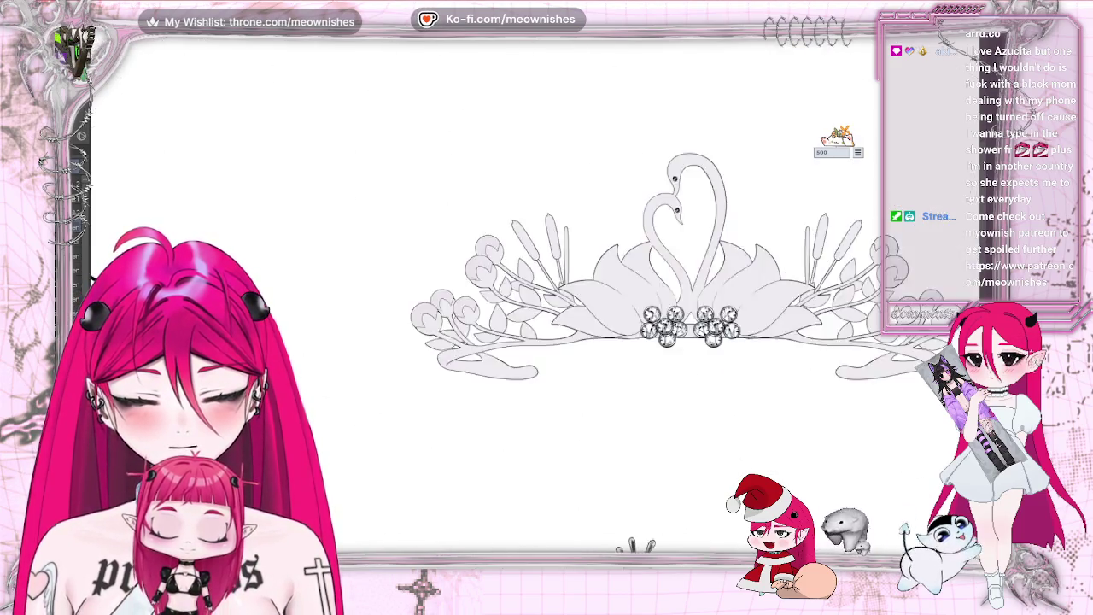
scroll(785, 256, "down", 3)
scroll(786, 256, "down", 1)
scroll(529, 299, "up", 3)
scroll(530, 299, "up", 2)
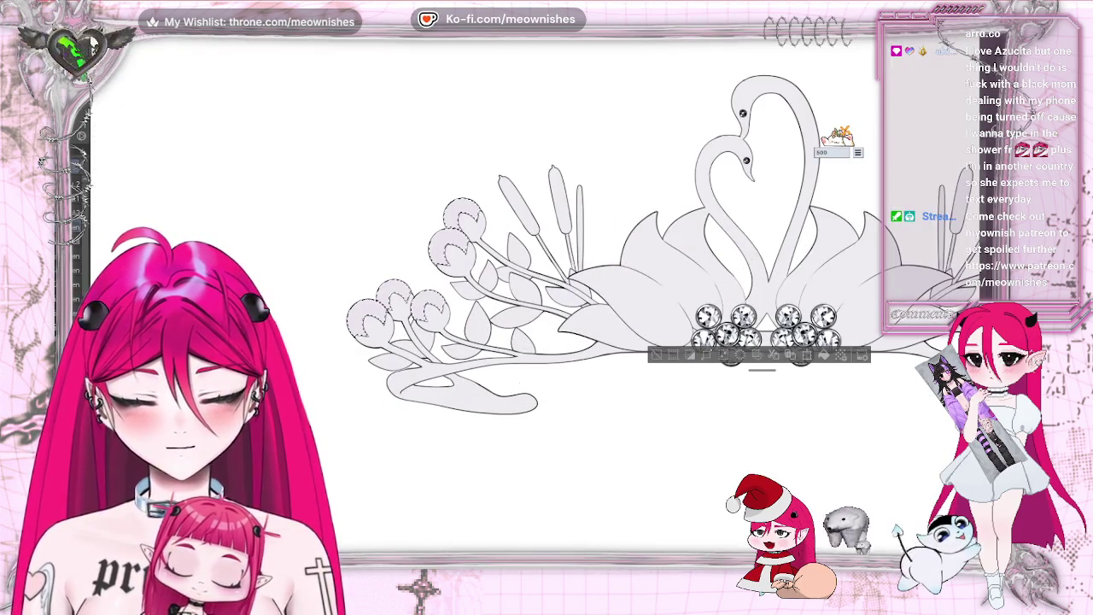
Step: Flip the canvas to check the drawing, then zoom in and center the flower buds
key("h")
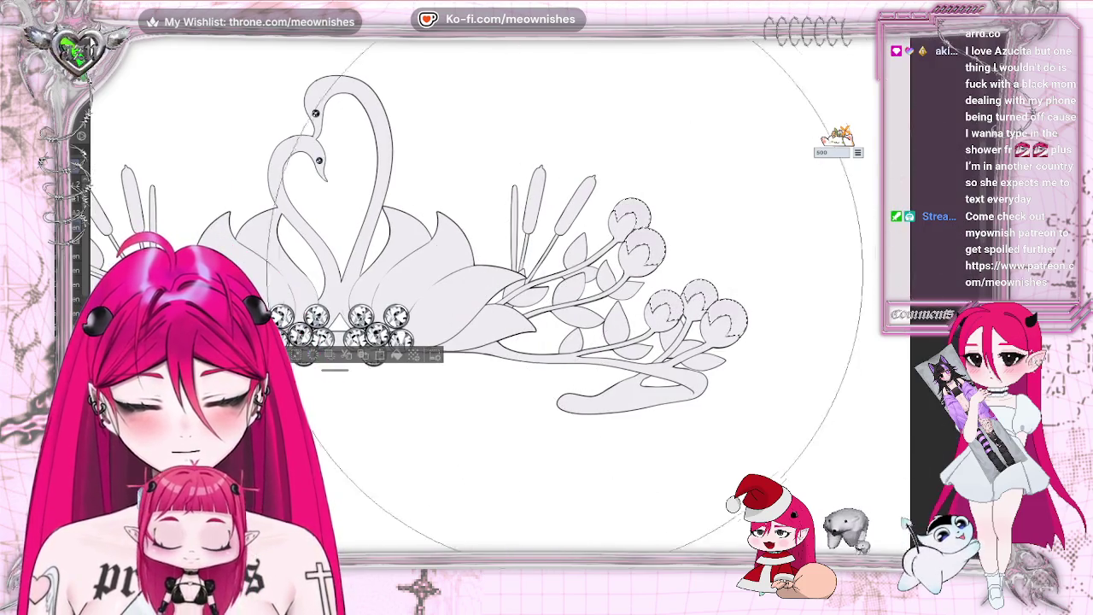
key("h")
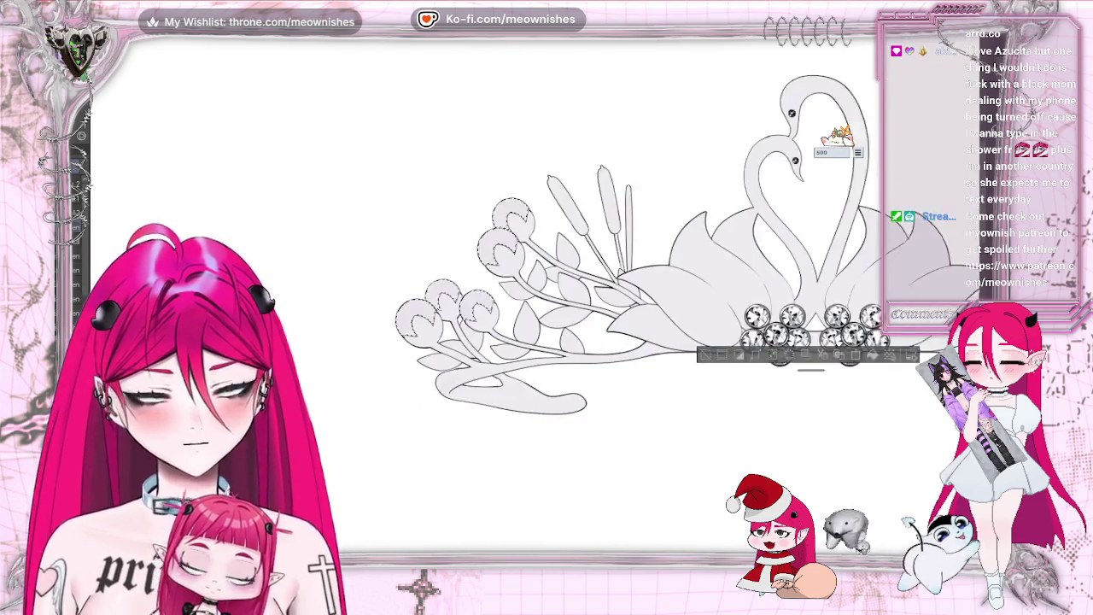
key("ctrl+plus")
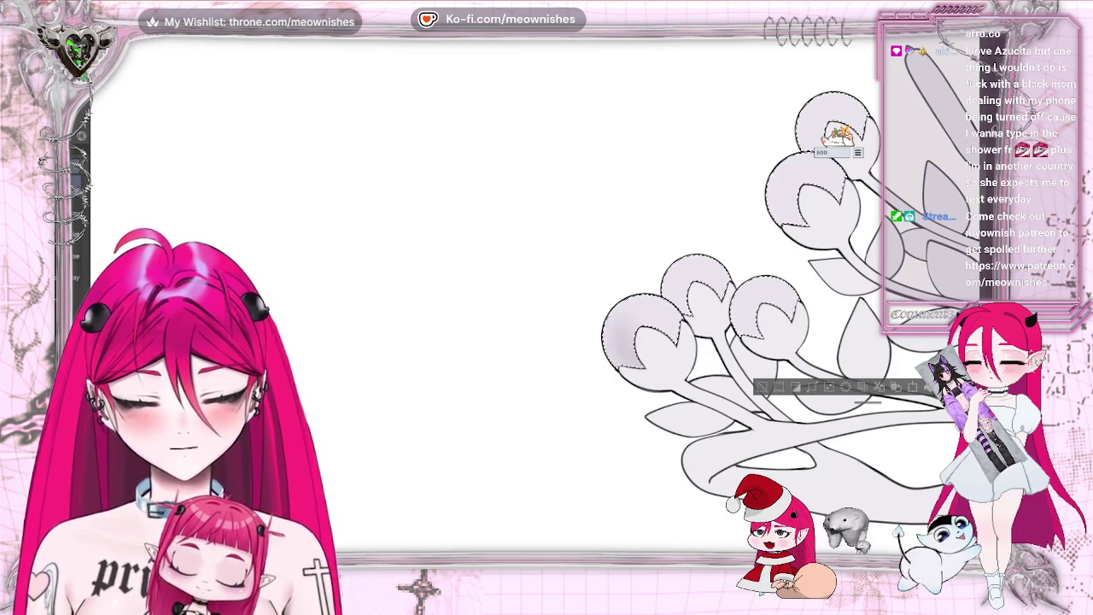
left_click_drag(769, 325, 491, 324)
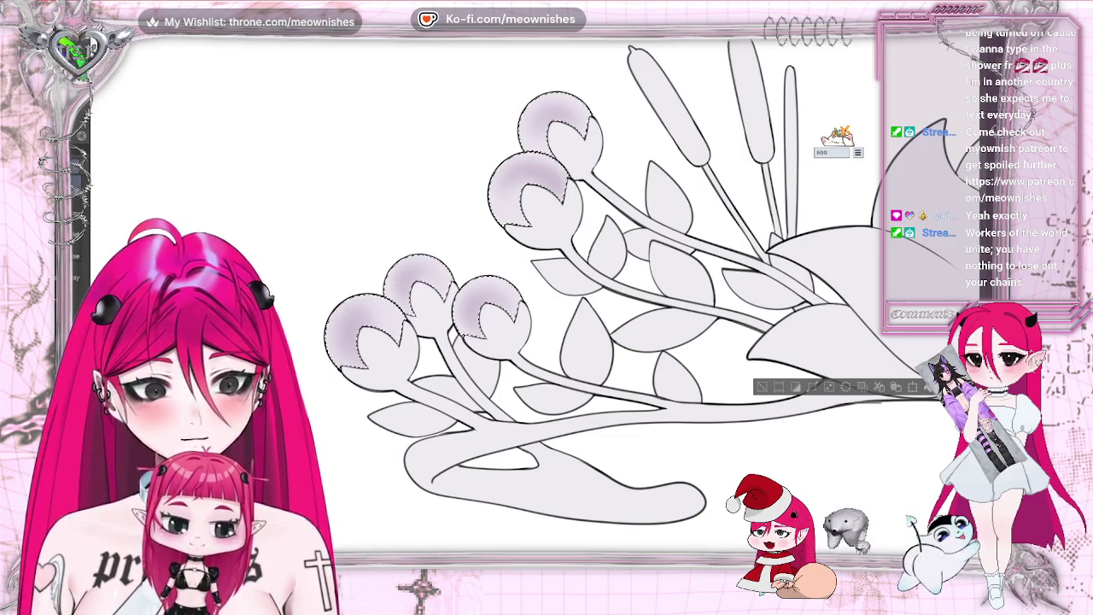
Step: Airbrush light purple-grey shading onto the bud edges and top bud, then view the whole tiara
scroll(573, 123, "down", 3)
scroll(572, 123, "up", 3)
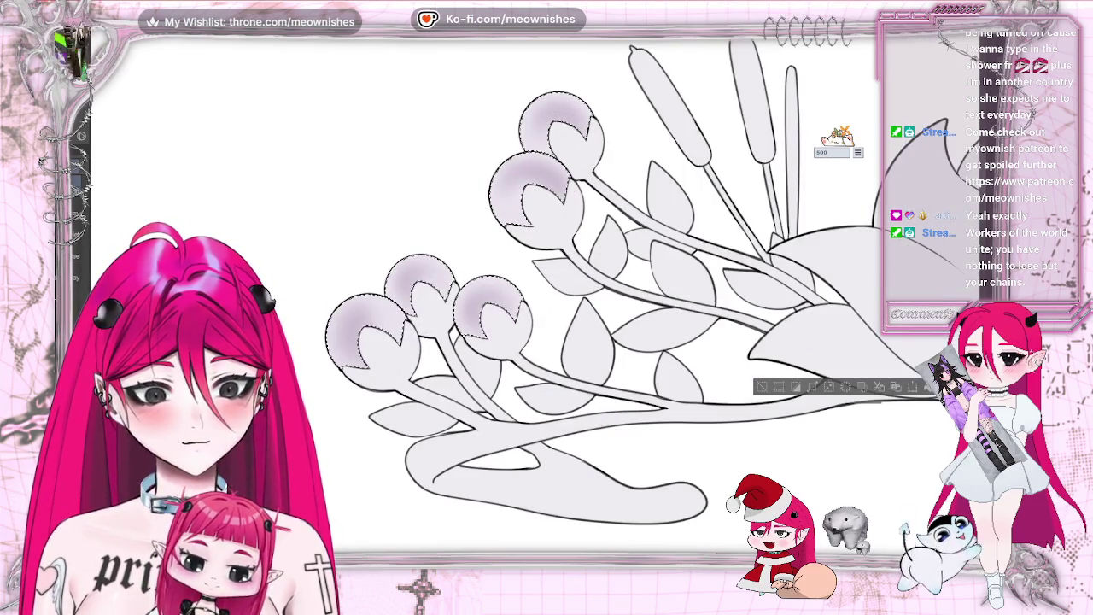
key("h")
scroll(652, 226, "right", 5)
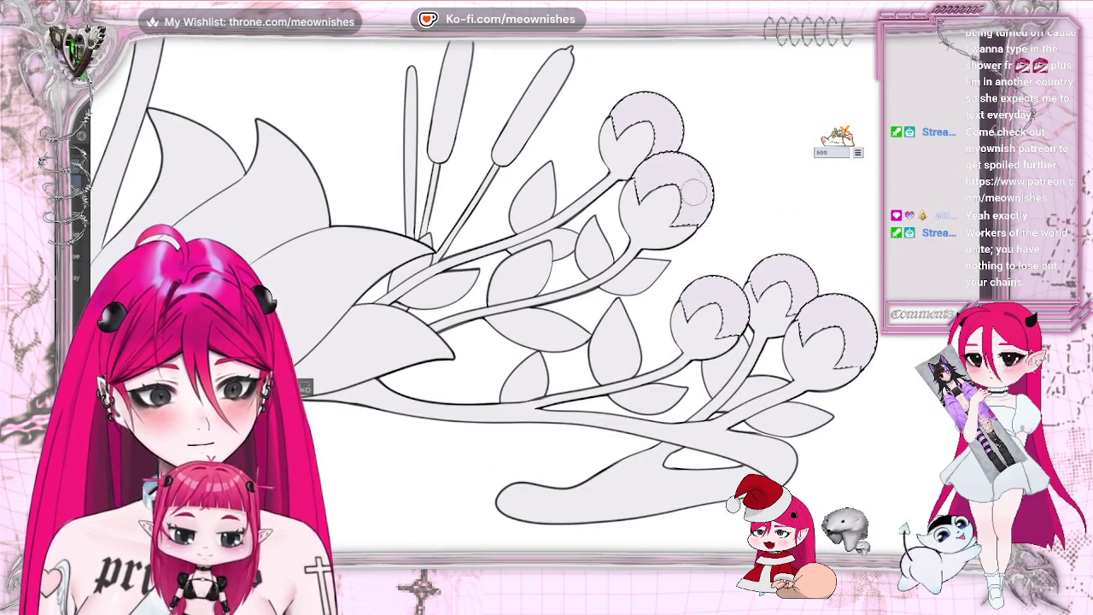
left_click_drag(696, 196, 652, 226)
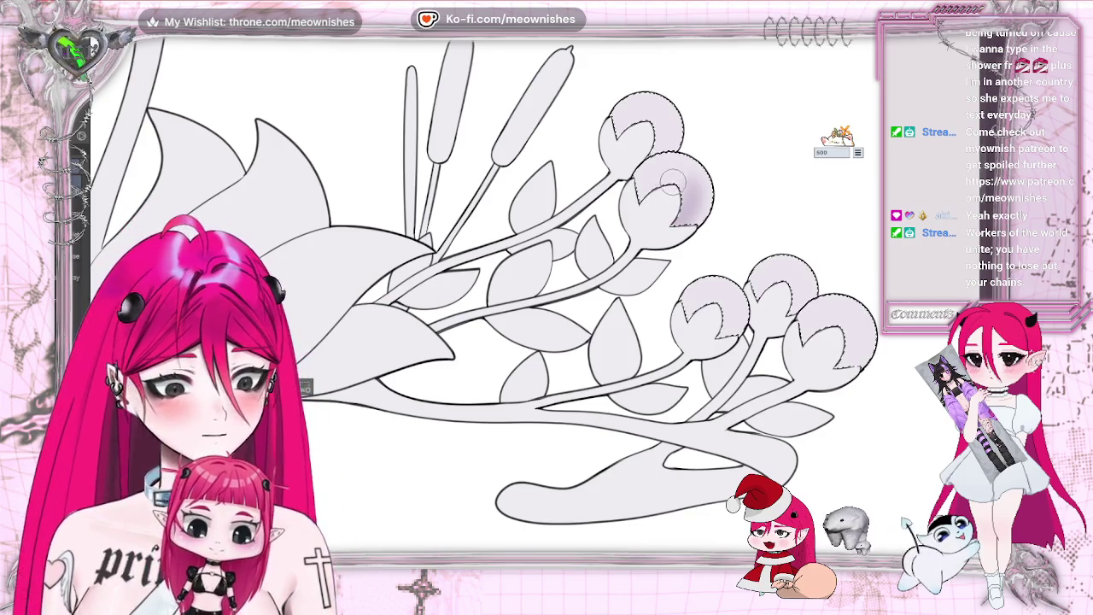
left_click_drag(644, 106, 669, 135)
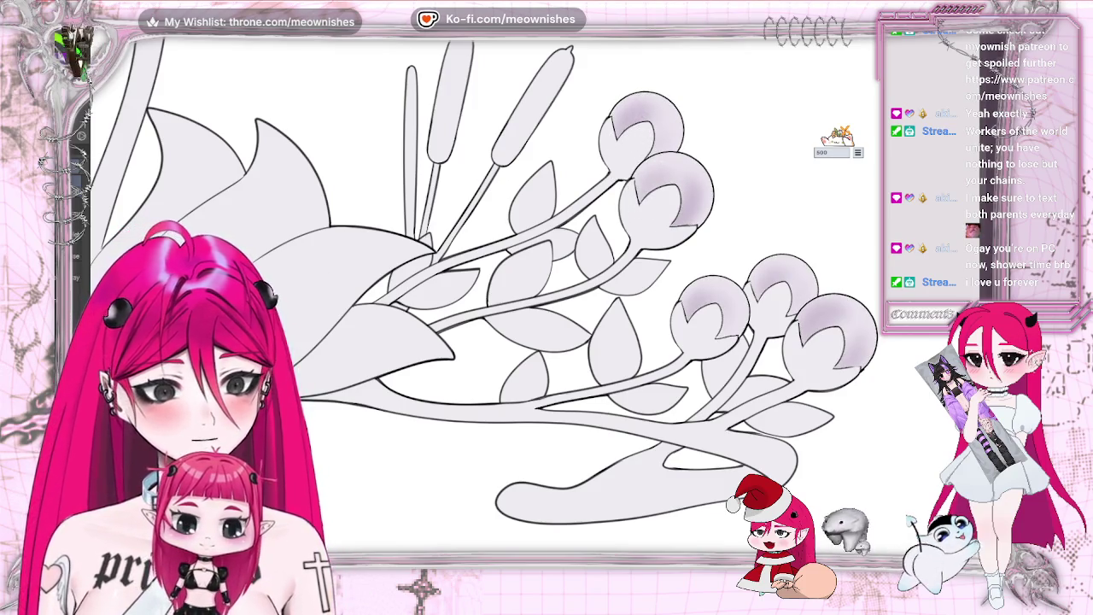
key("ctrl+0")
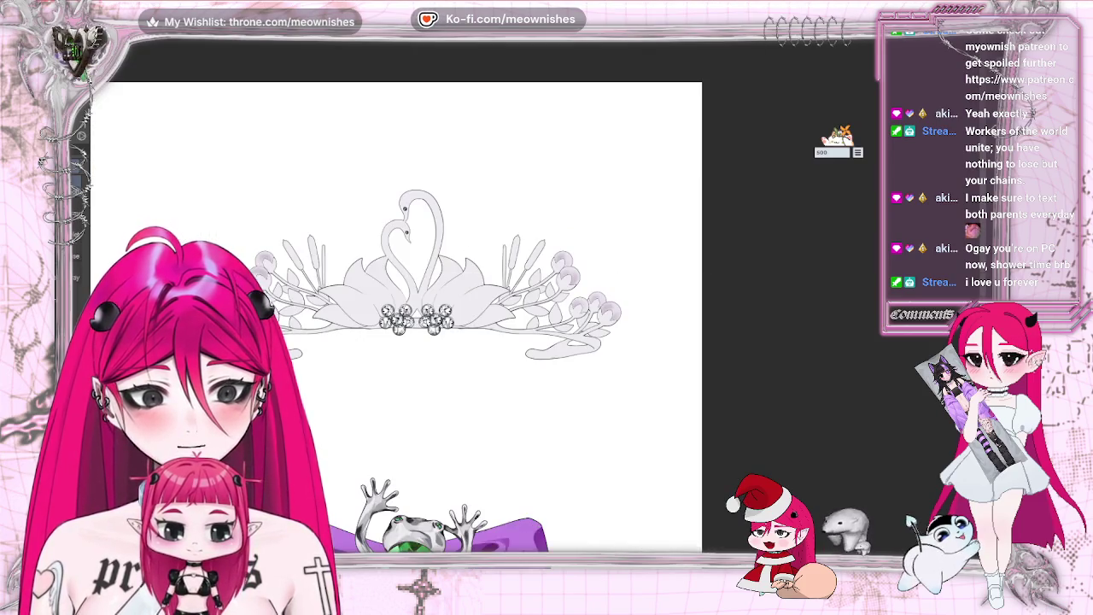
Step: Paint a white shine highlight on a pearl bud, redo a misplaced stroke, then deselect
left_click_drag(419, 298, 679, 298)
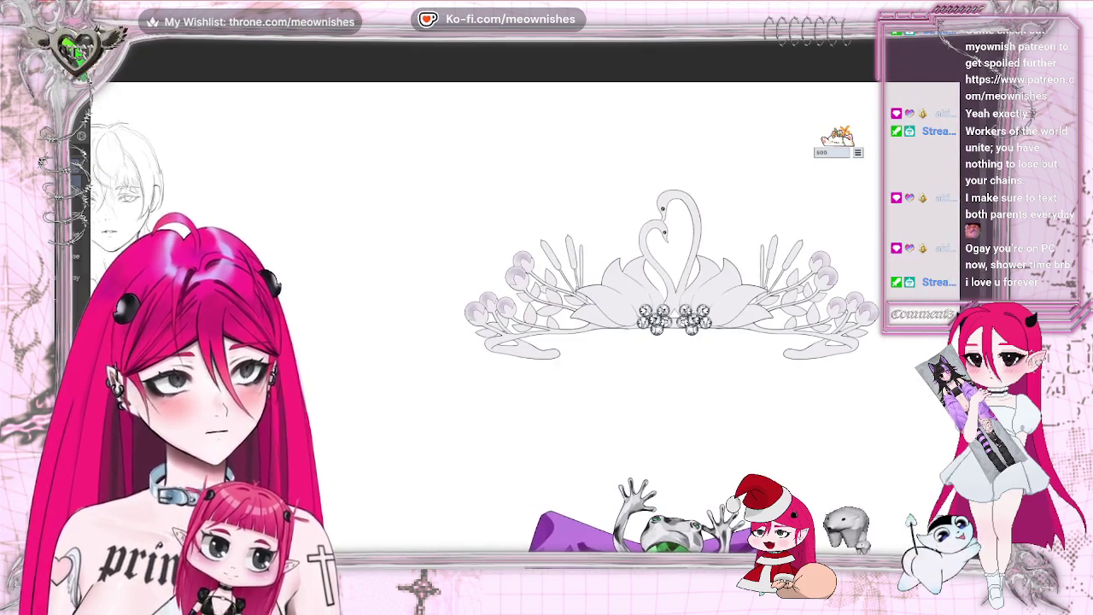
scroll(531, 300, "up", 2)
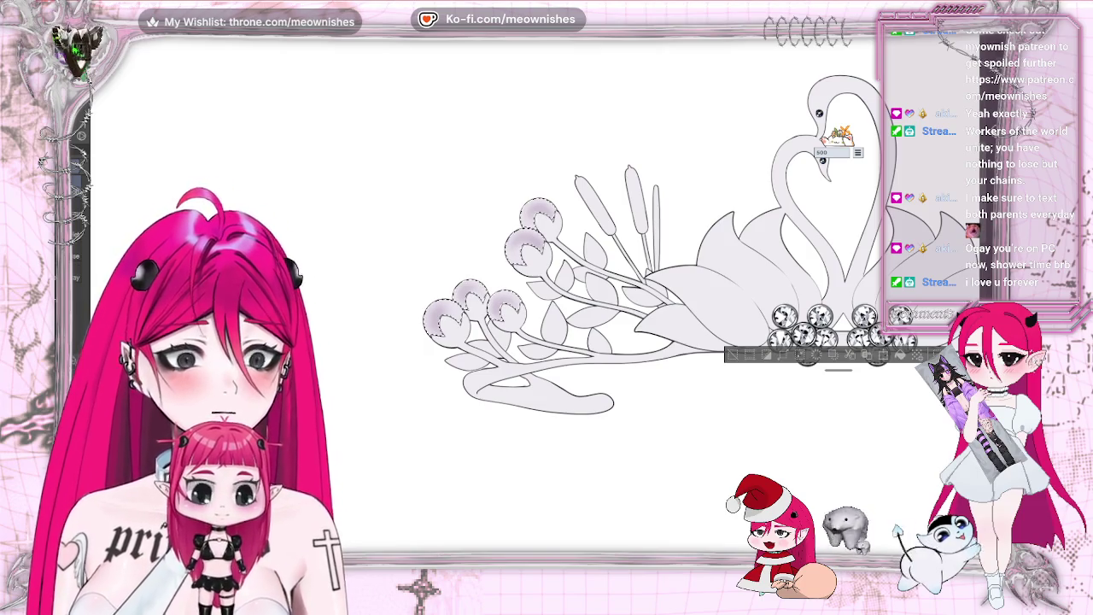
scroll(534, 307, "up", 2)
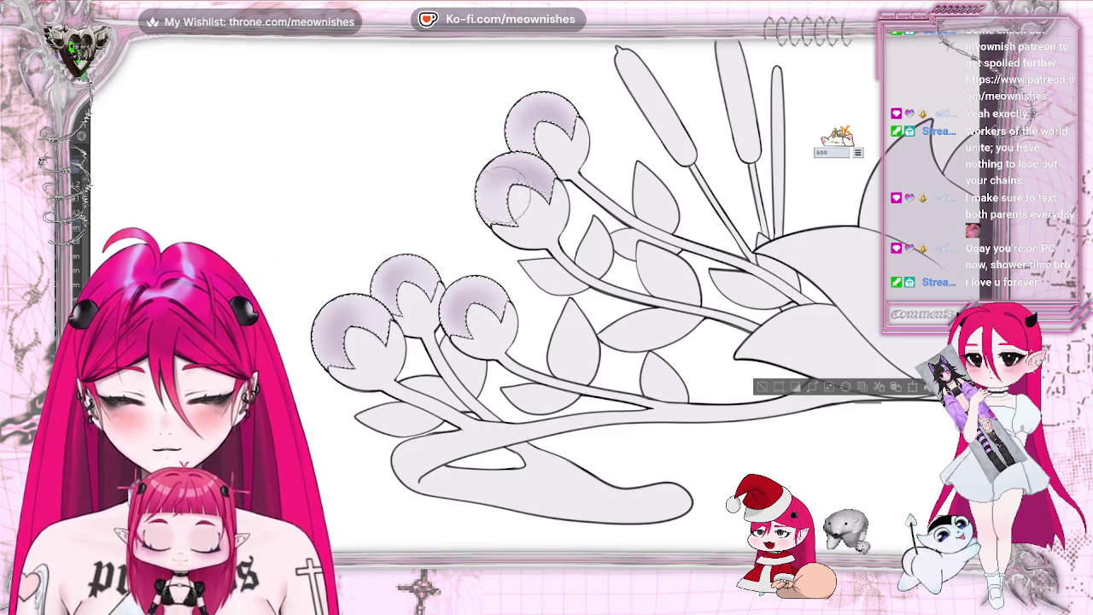
left_click_drag(487, 181, 493, 195)
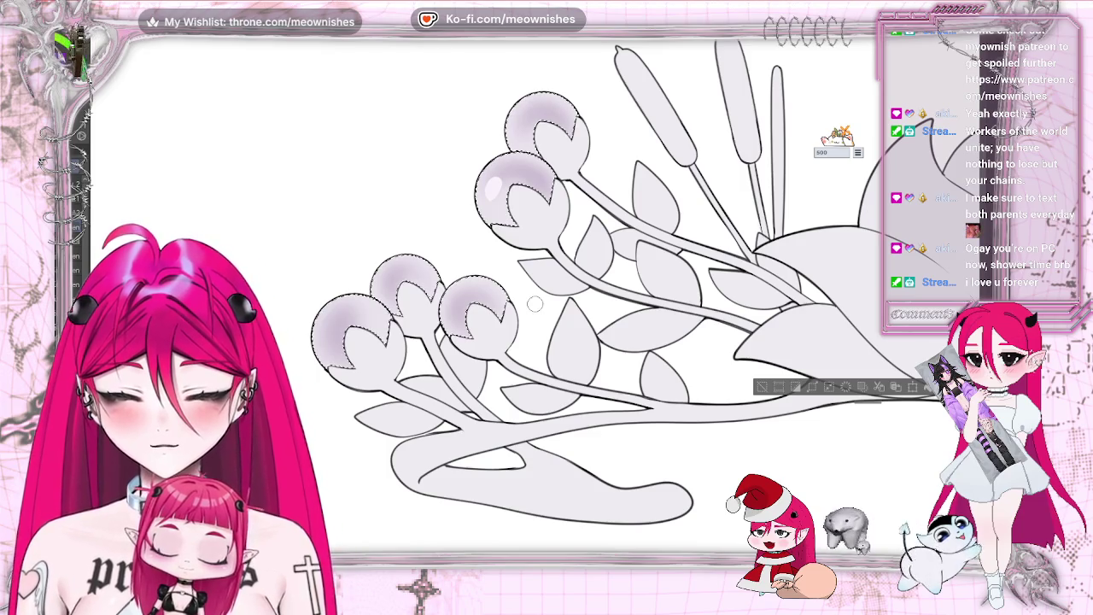
key("ctrl+z")
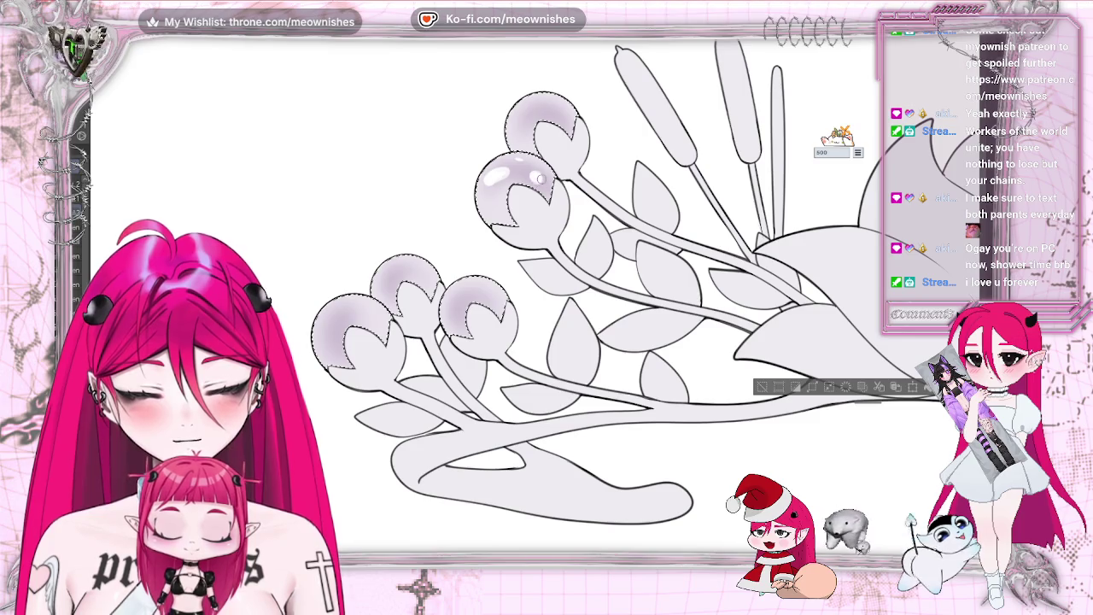
key("ctrl+0")
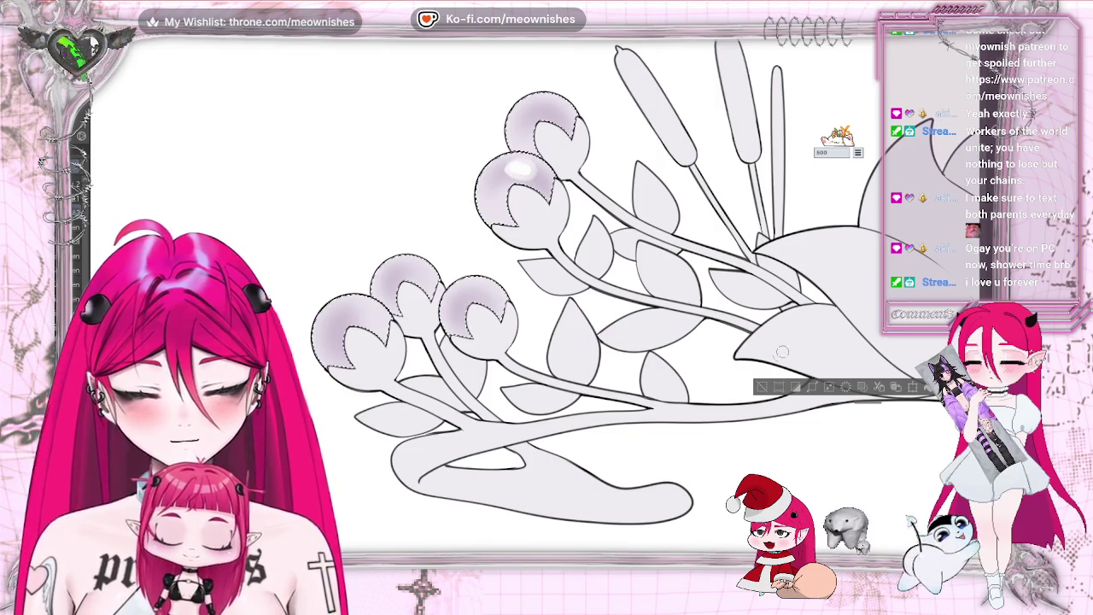
key("ctrl+d")
key("ctrl+0")
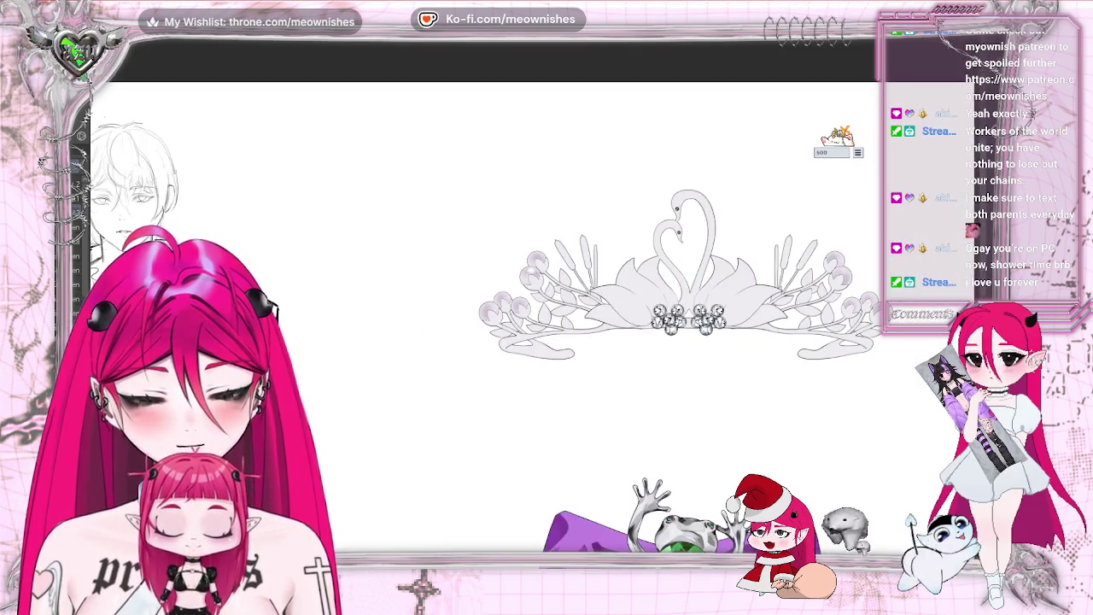
Step: Reload the pearl bud selection, mirror the canvas to check it, and zoom in on the buds
scroll(526, 304, "up", 3)
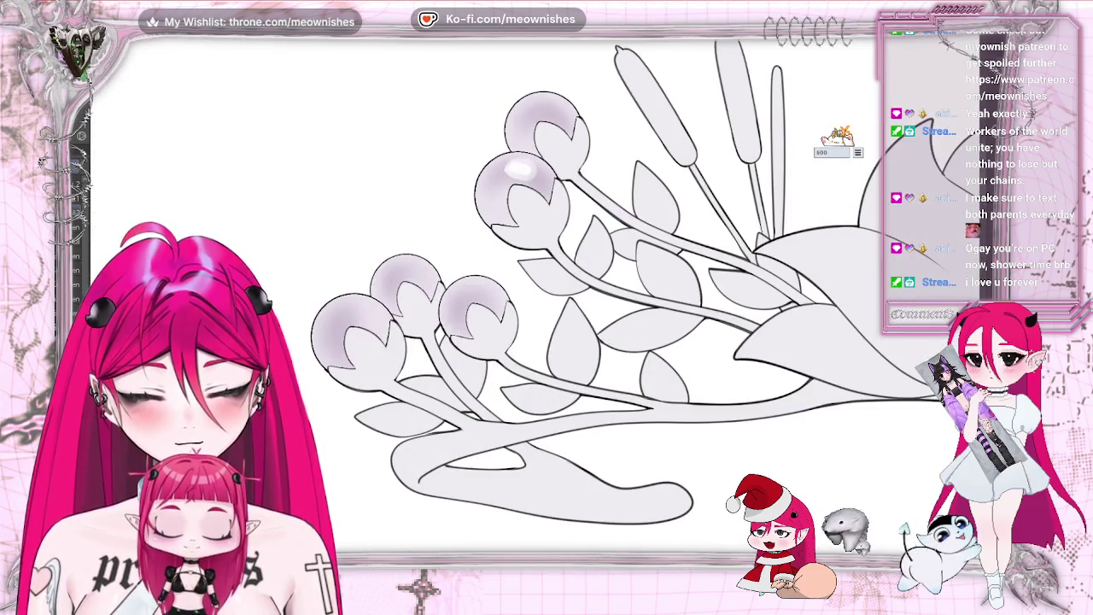
key("ctrl+shift+d")
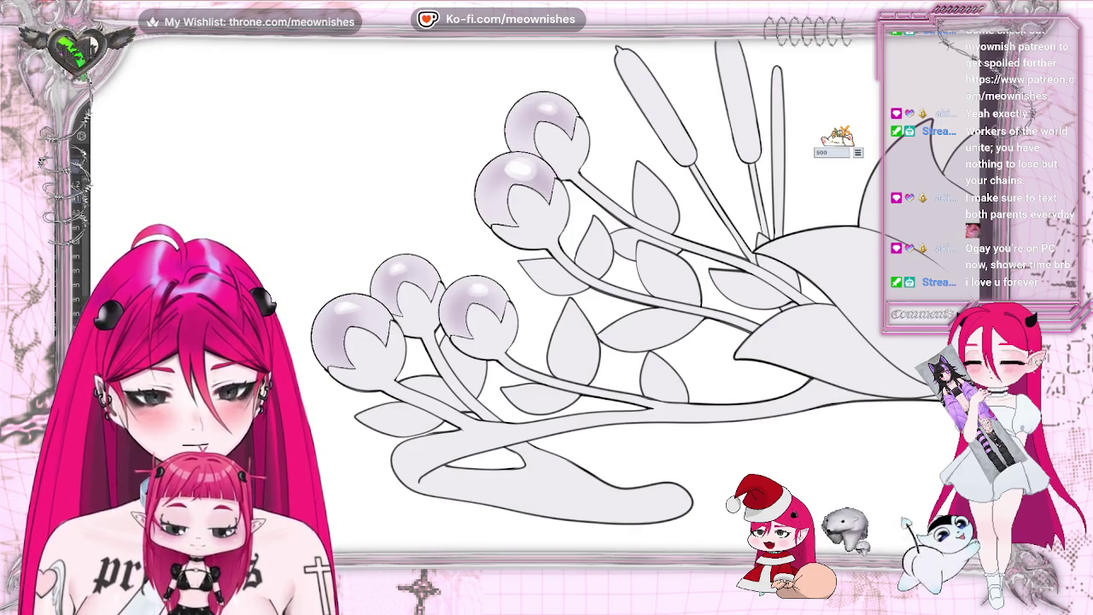
scroll(532, 332, "down", 2)
scroll(534, 316, "down", 3)
scroll(534, 316, "down", 1)
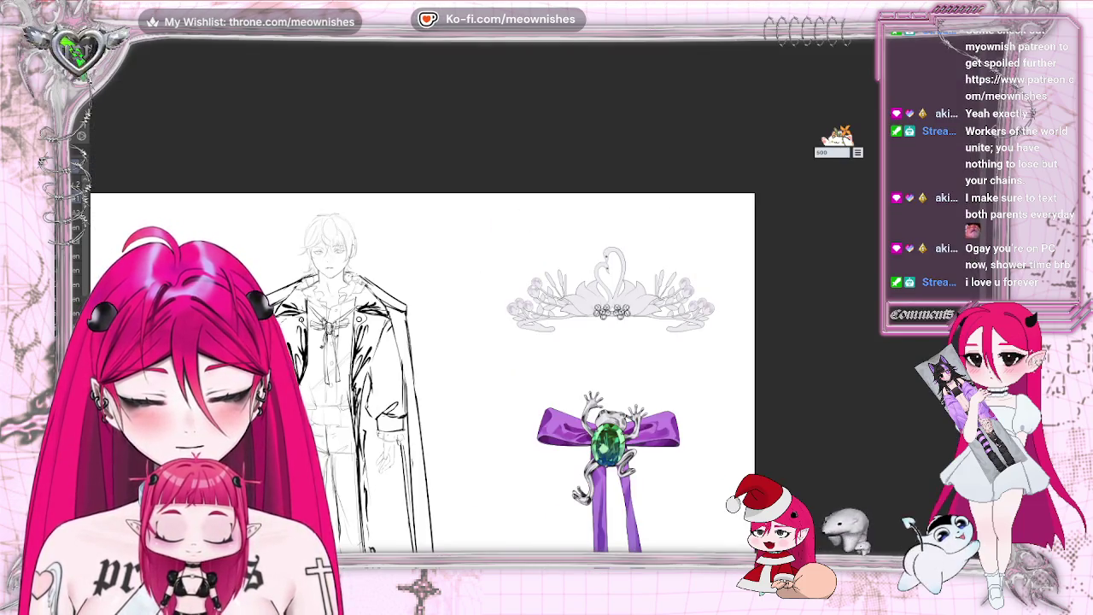
scroll(513, 299, "down", 2)
scroll(546, 290, "up", 5)
scroll(547, 290, "up", 2)
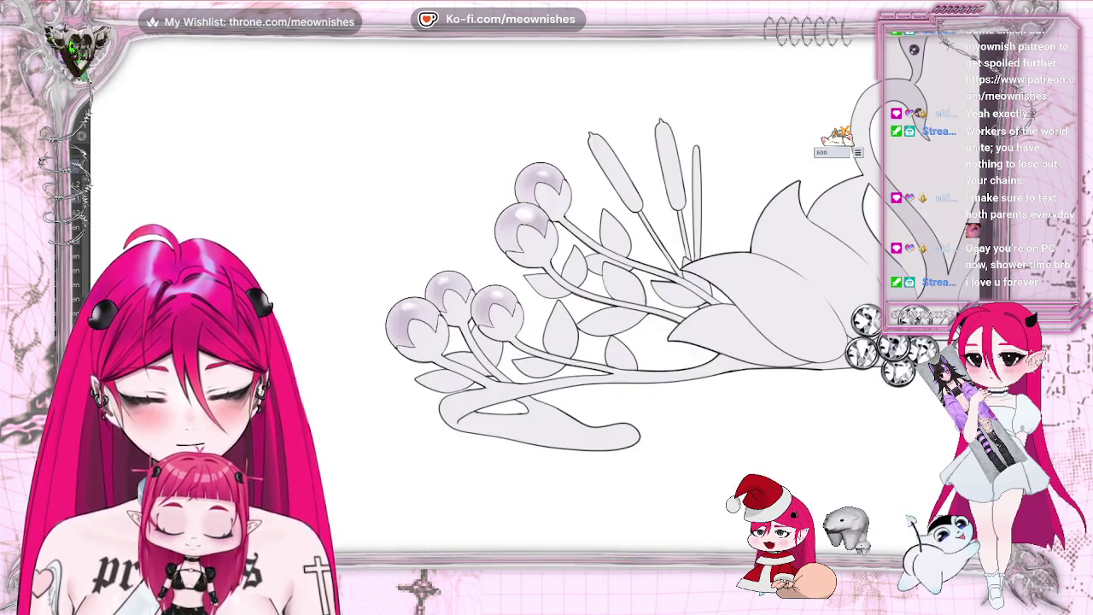
scroll(547, 290, "up", 1)
scroll(547, 290, "down", 2)
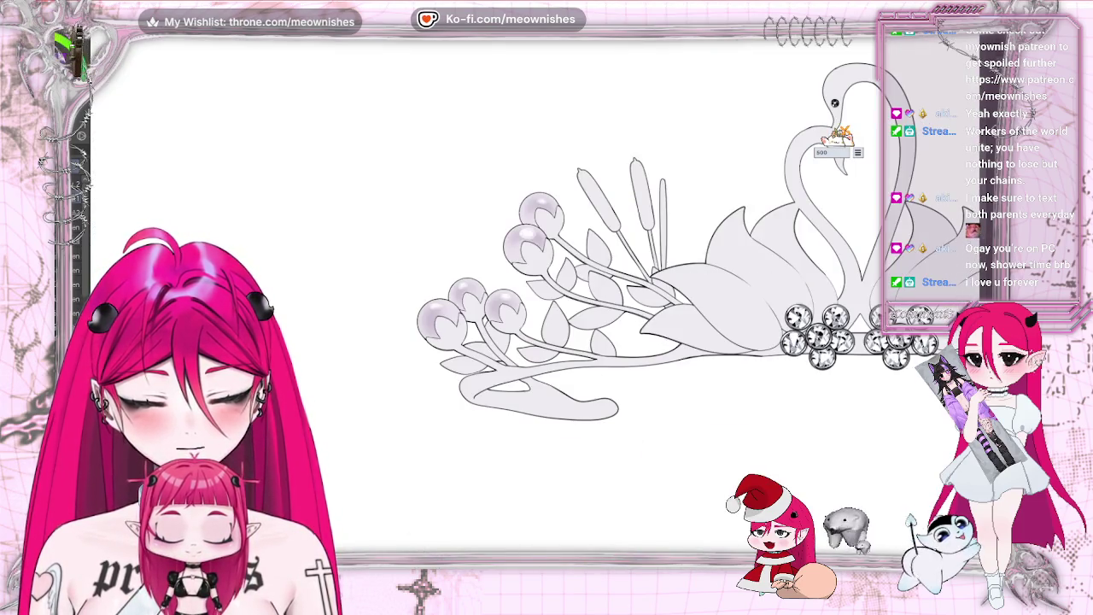
key("ctrl+a")
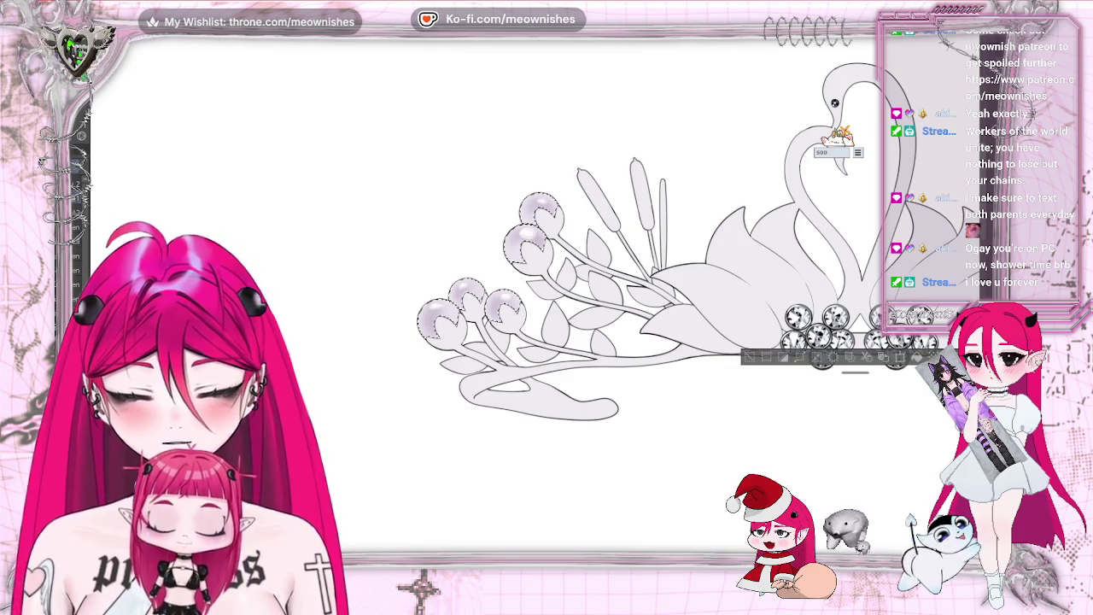
key("h")
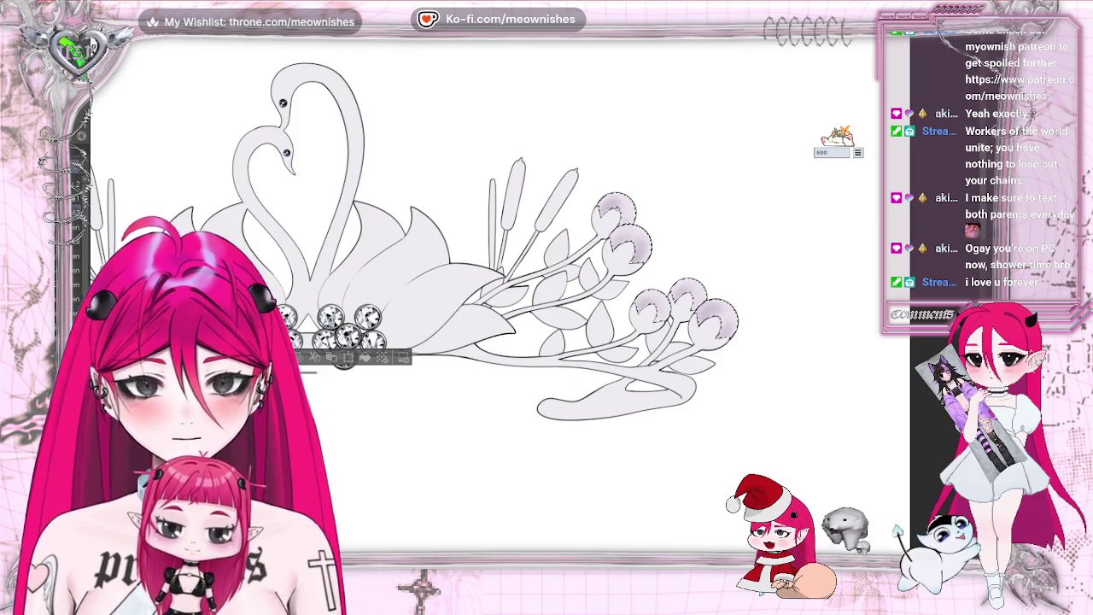
key("ctrl+plus")
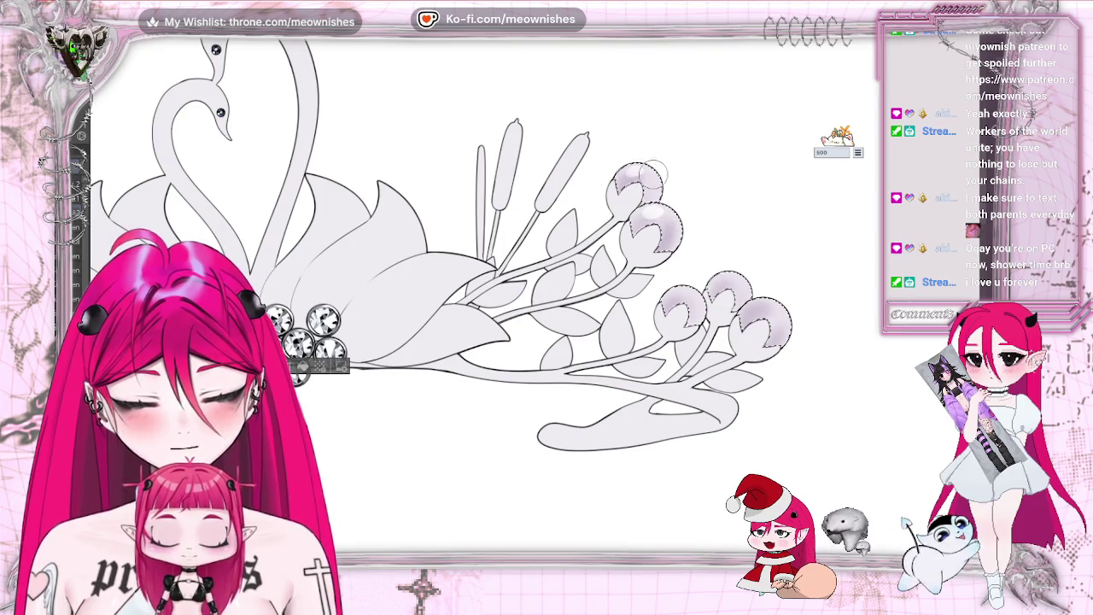
scroll(483, 290, "down", 3)
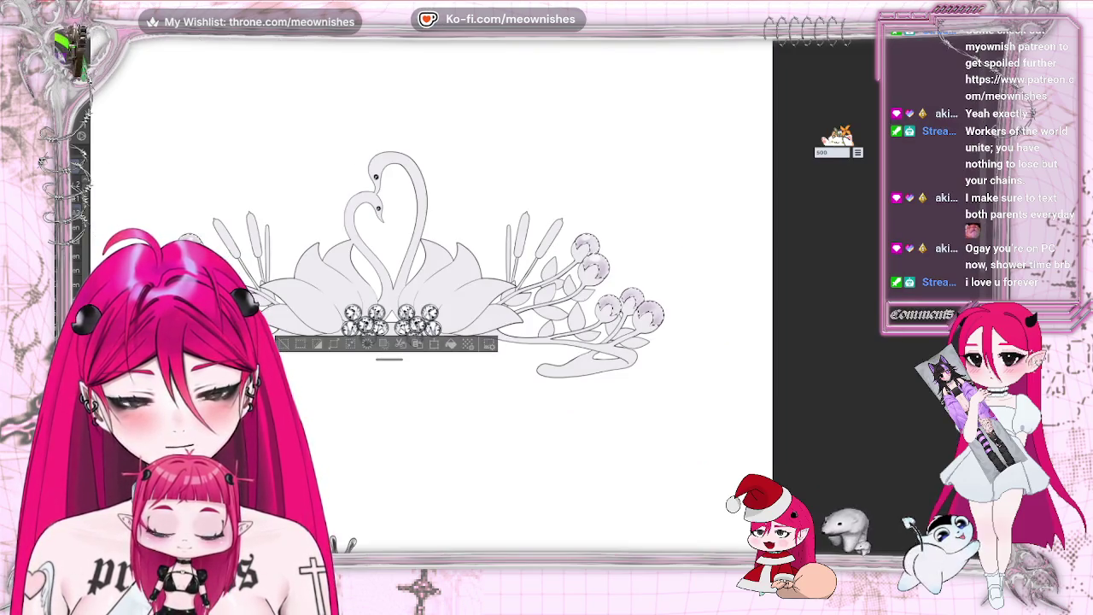
scroll(482, 290, "up", 2)
scroll(482, 290, "up", 1)
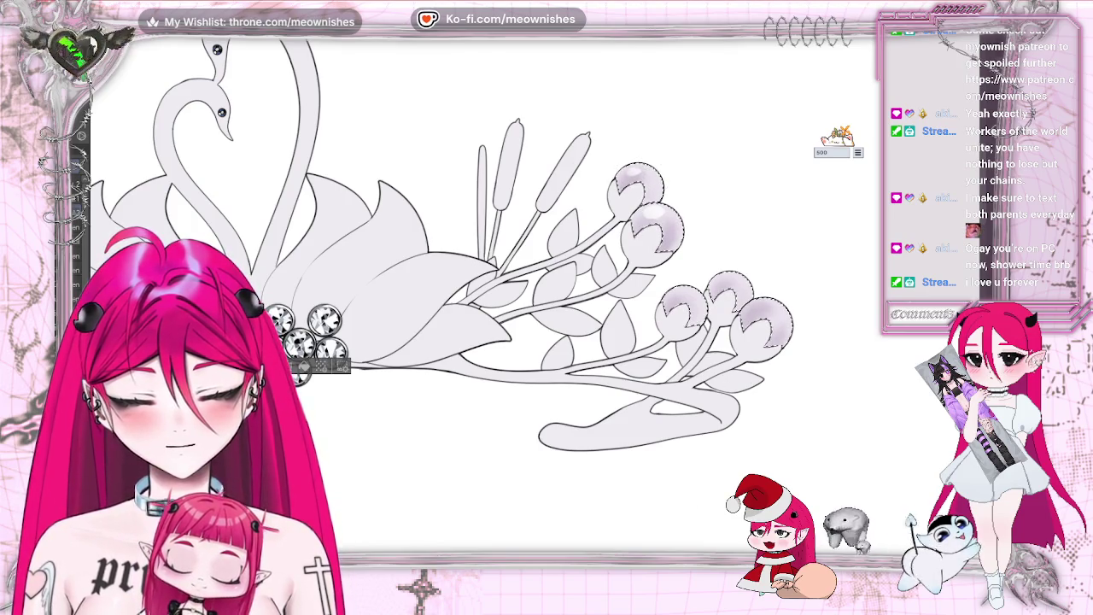
key("h")
left_click_drag(598, 256, 469, 257)
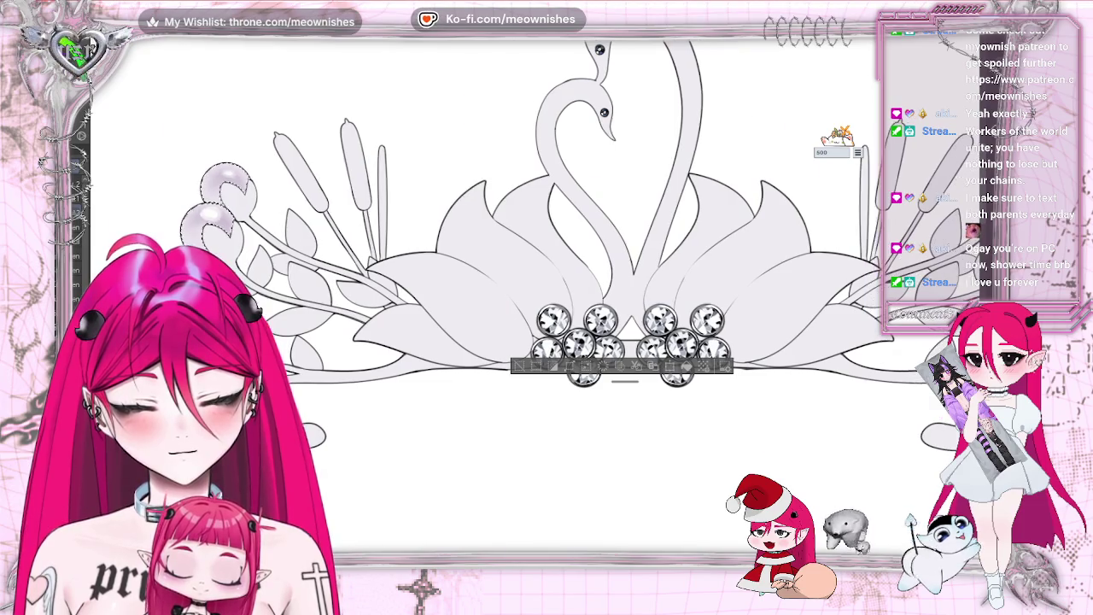
key("h")
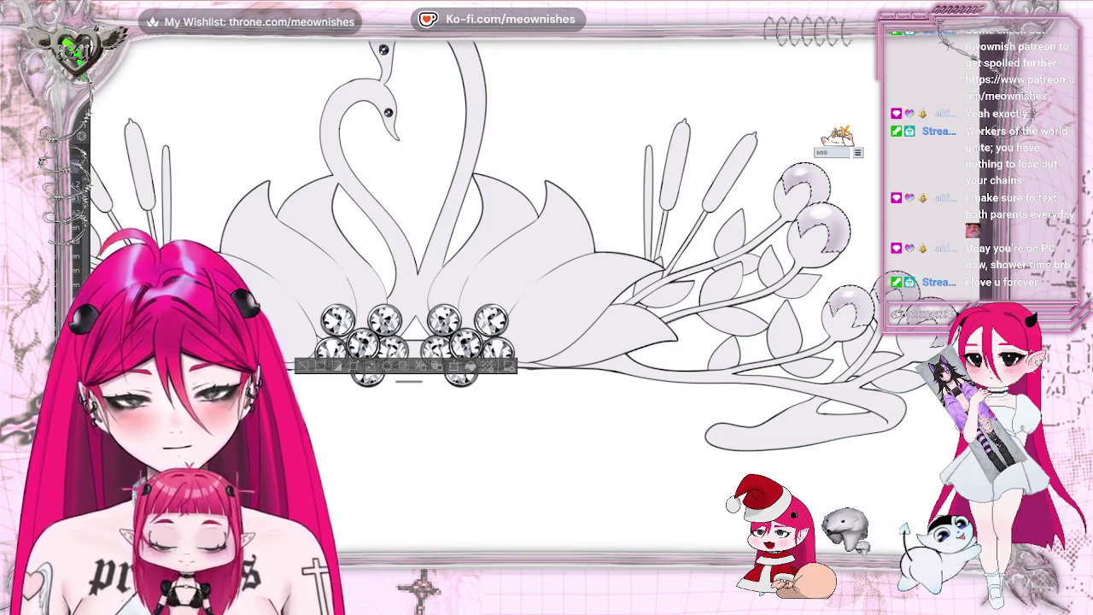
scroll(513, 256, "right", 5)
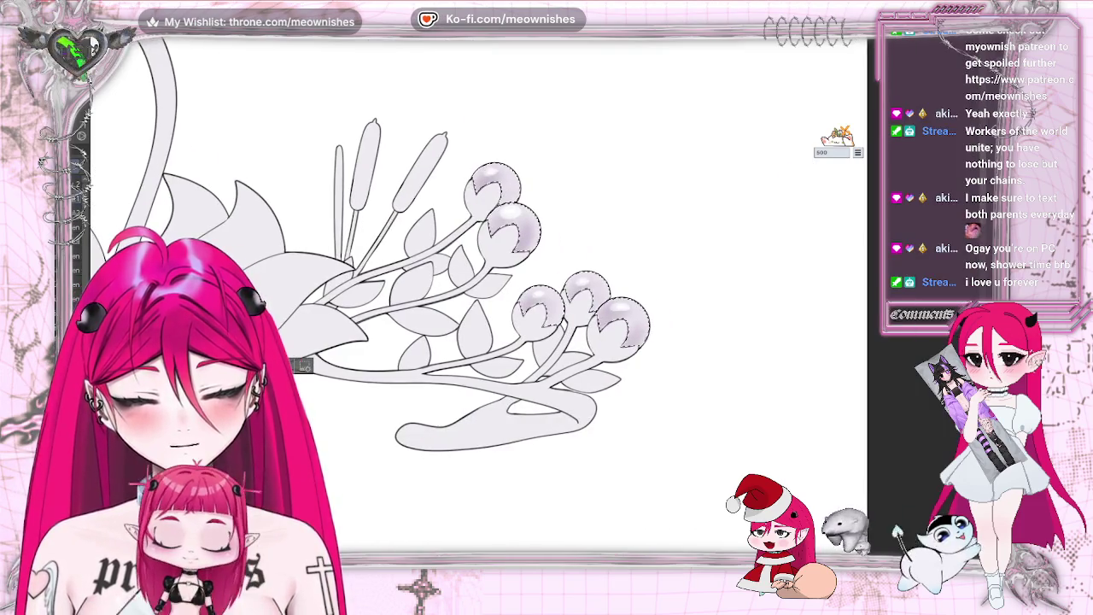
scroll(530, 291, "up", 2)
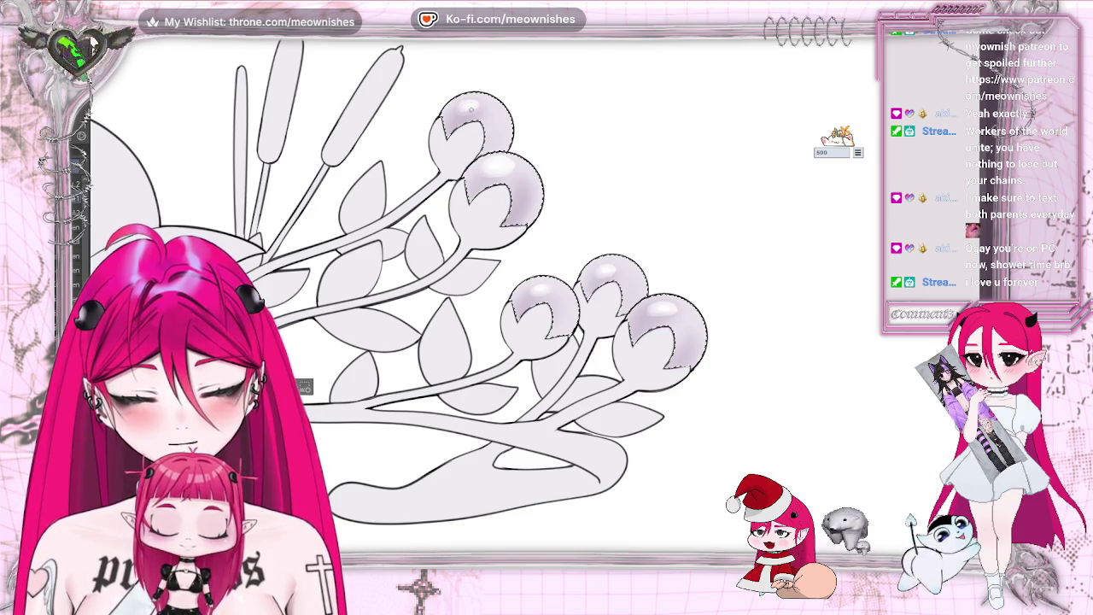
scroll(650, 293, "down", 3)
scroll(598, 297, "down", 3)
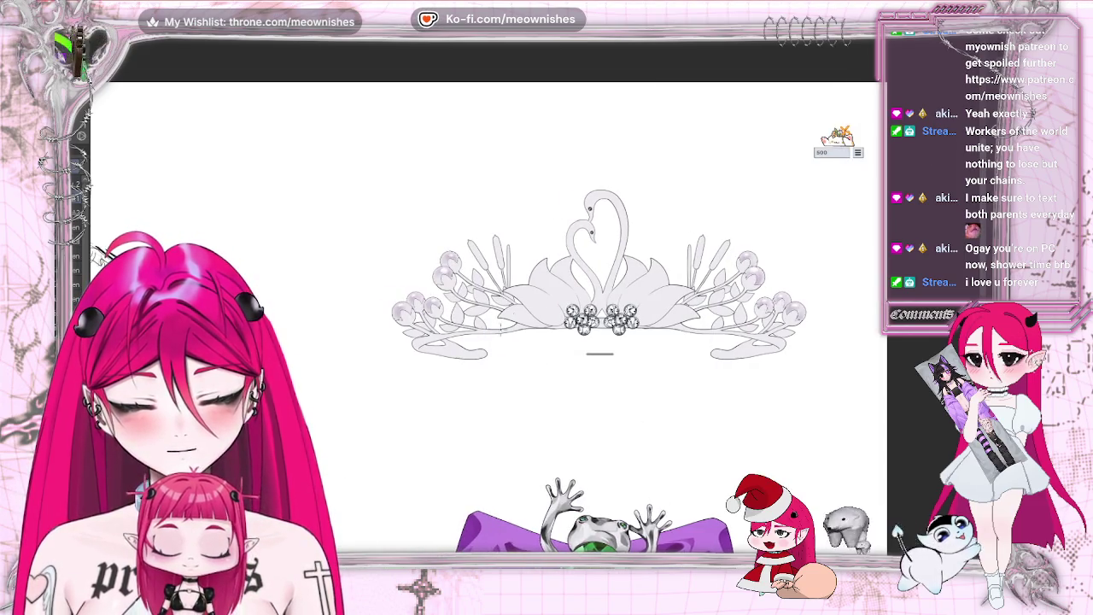
Step: Glance at the character sheet, restore the pearl selection, and zoom into the left berry cluster
key("ctrl+Tab")
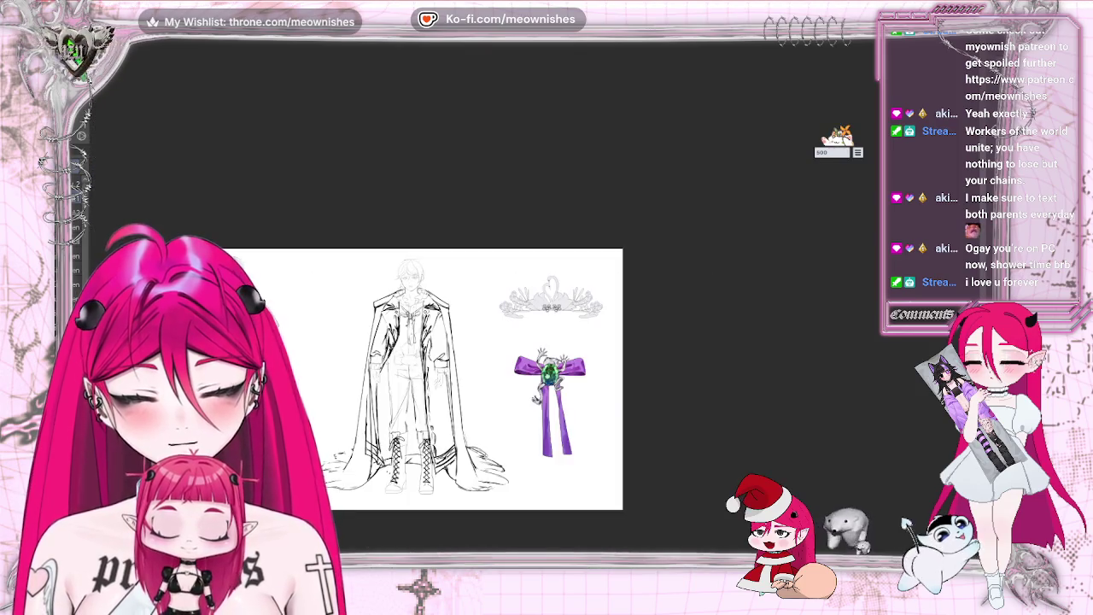
key("ctrl+Tab")
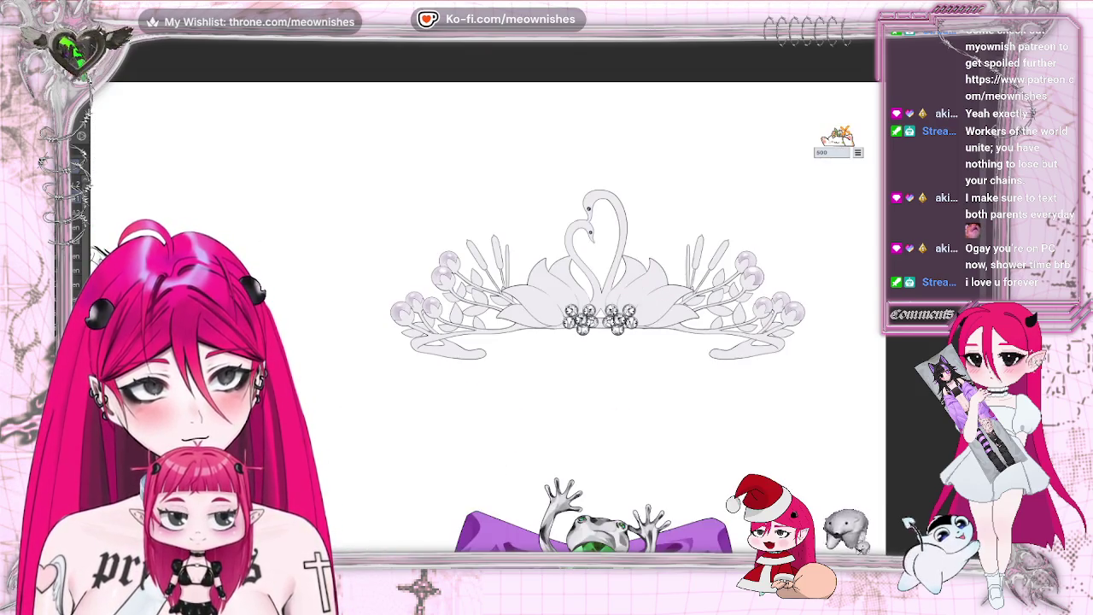
key("ctrl+Tab")
key("ctrl+Tab")
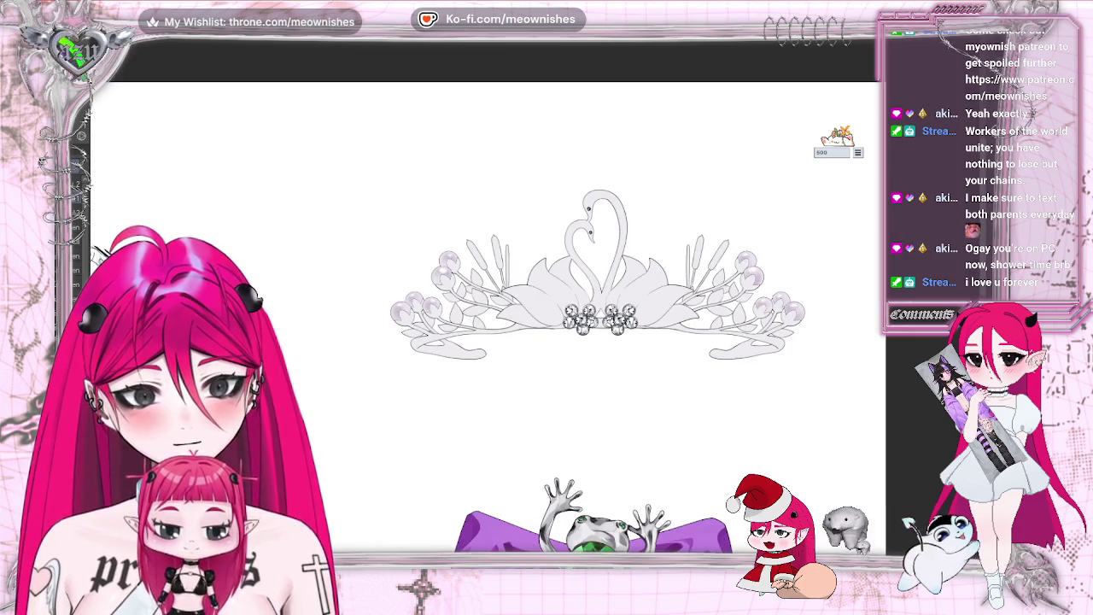
scroll(487, 316, "down", 3)
scroll(487, 316, "up", 5)
scroll(487, 316, "up", 2)
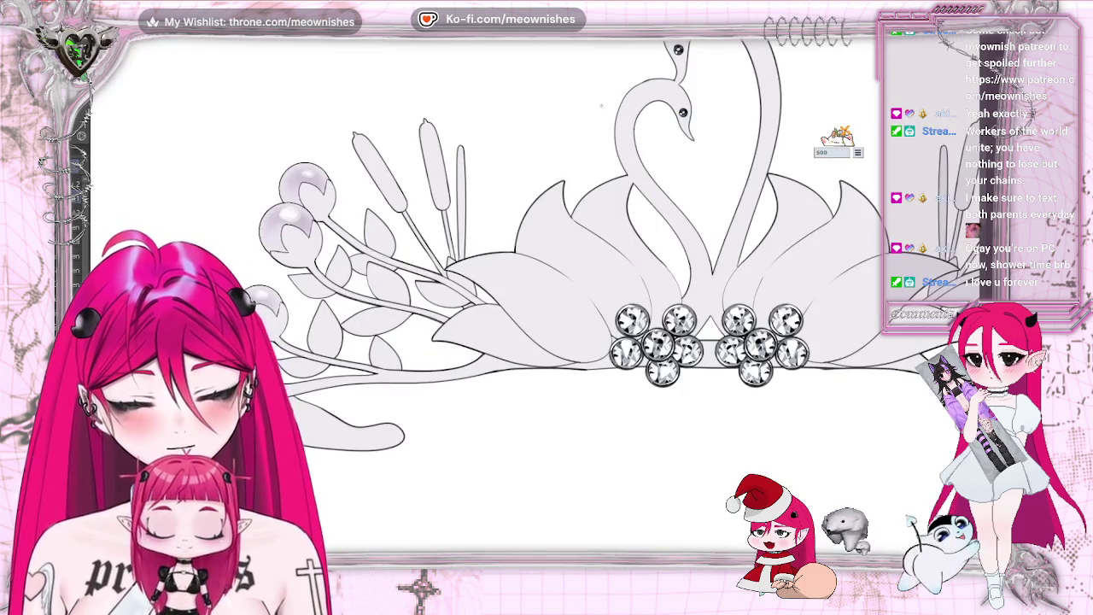
key("ctrl+z")
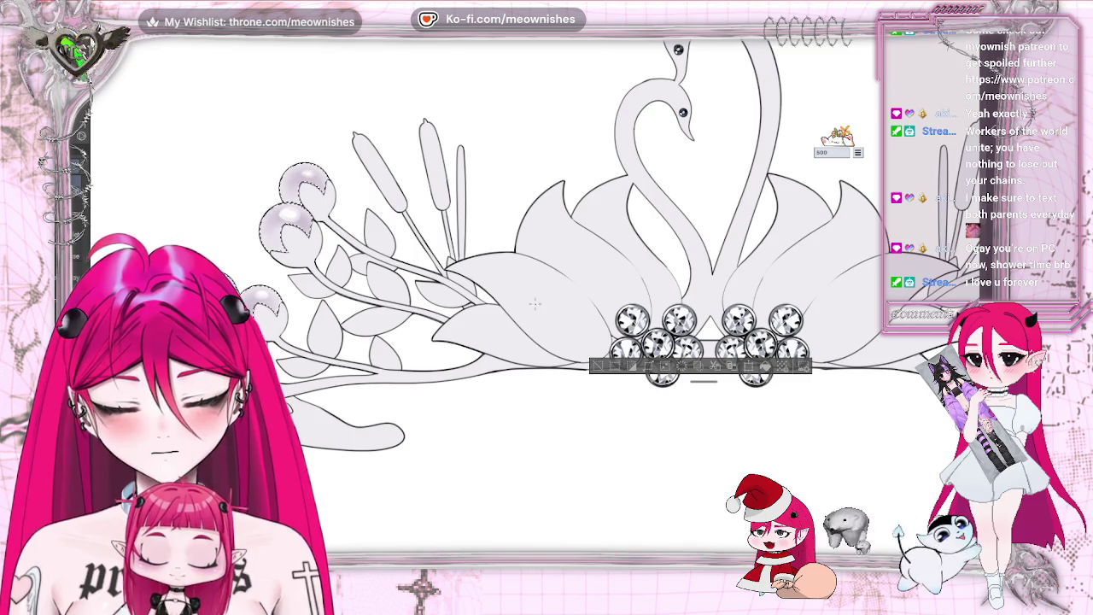
left_click_drag(535, 303, 842, 304)
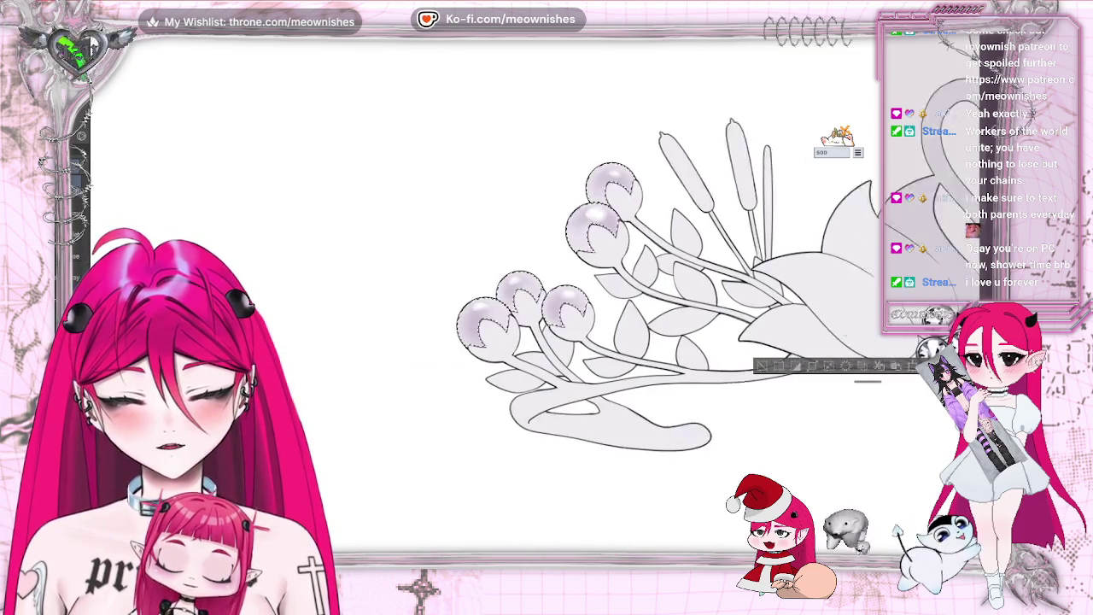
key("ctrl+plus")
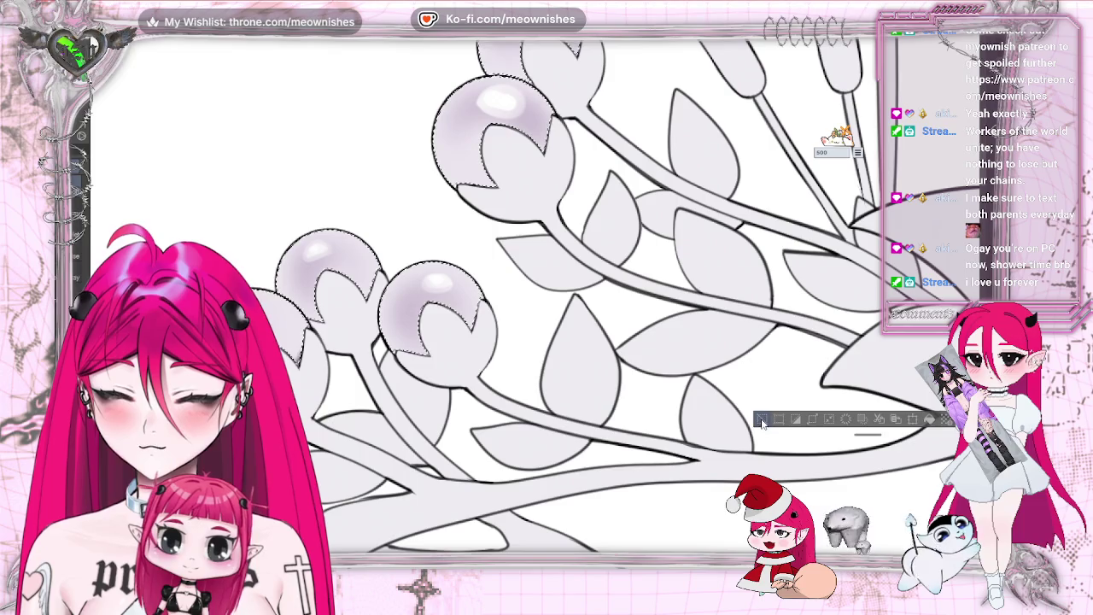
Step: Clear and restore the pearl bud selection, airbrush brighter white highlights, then mirror the view
key("ctrl+d")
scroll(546, 291, "down", 3)
scroll(547, 291, "down", 2)
scroll(546, 290, "up", 2)
scroll(546, 291, "up", 3)
key("ctrl+z")
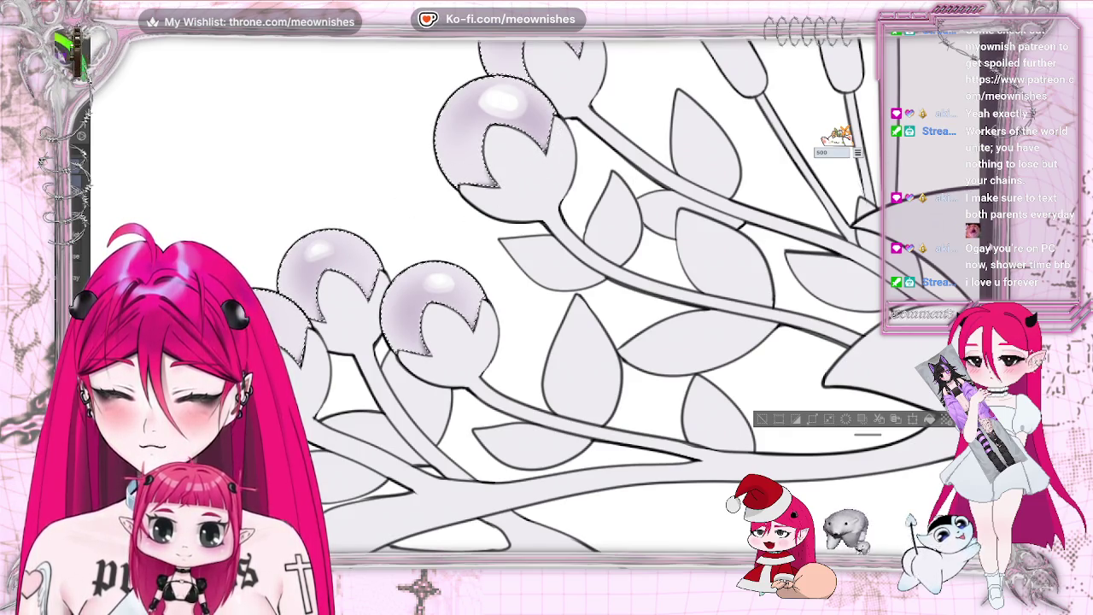
scroll(534, 284, "up", 5)
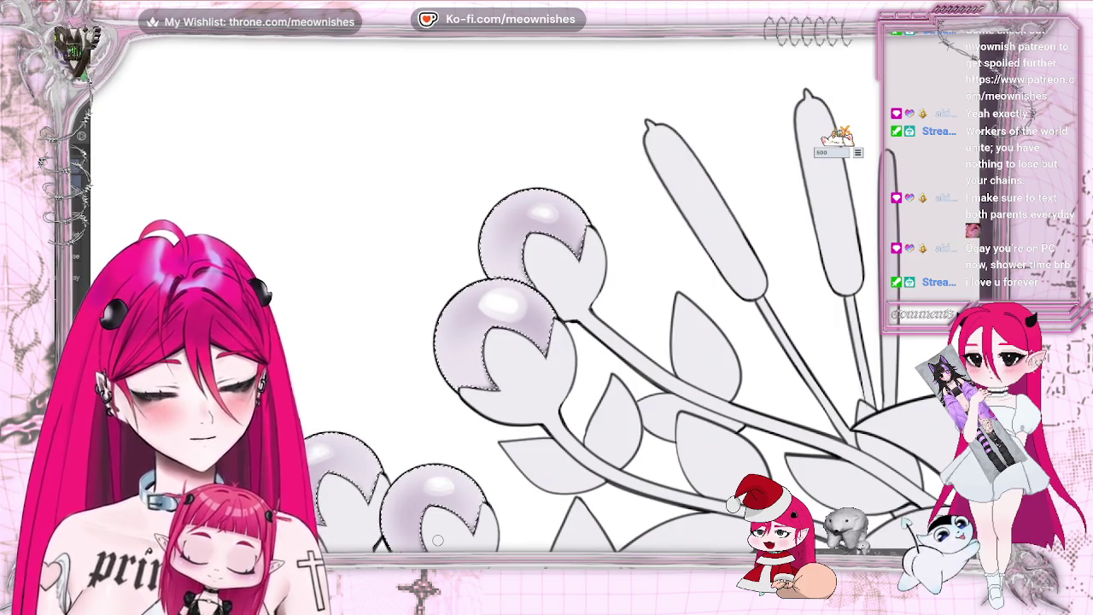
key("m")
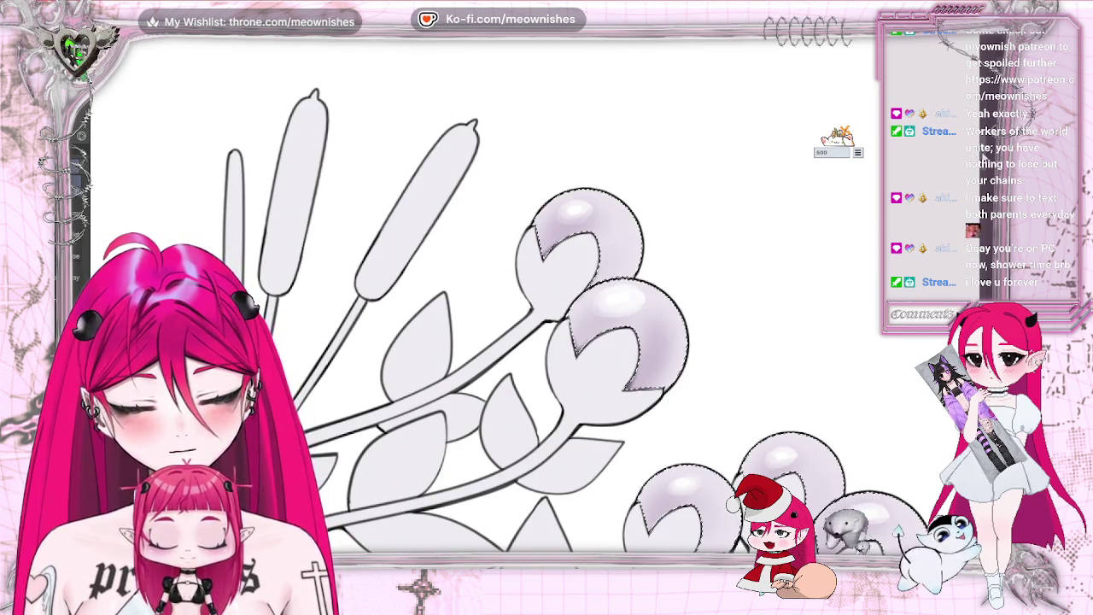
Step: Scroll along the pearl branches, then fit the whole sheet with tiara and frog bow
scroll(731, 504, "down", 2)
scroll(730, 504, "down", 3)
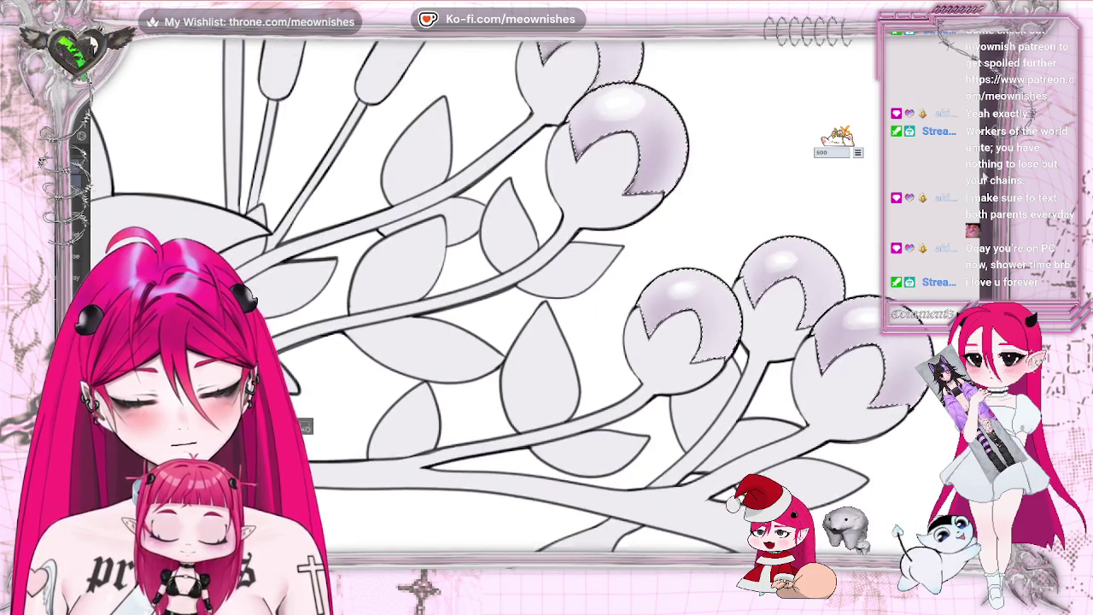
scroll(700, 345, "up", 1)
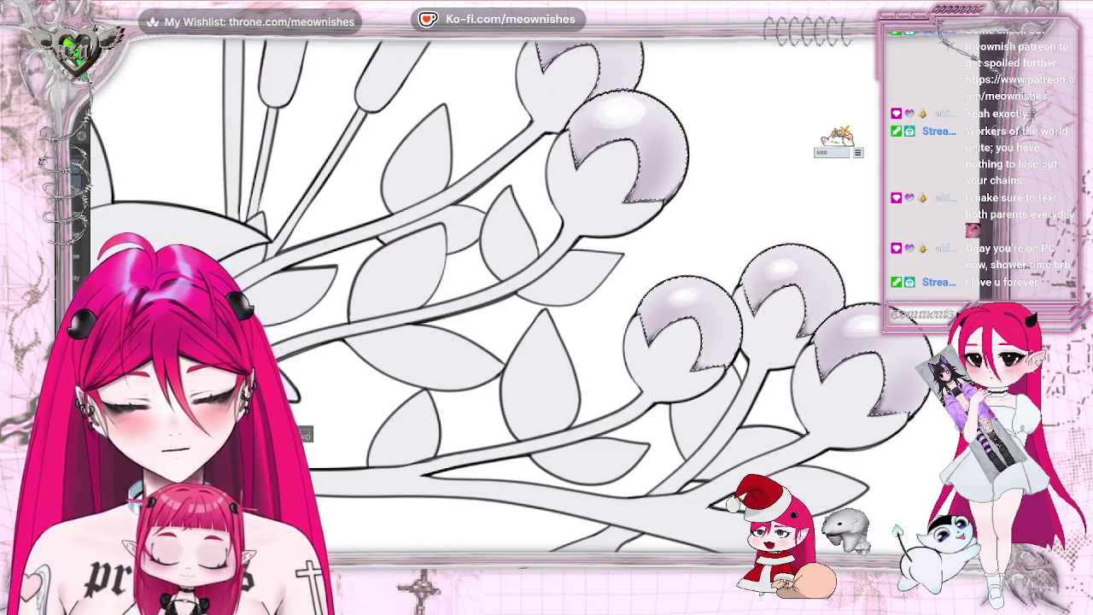
key("ctrl+0")
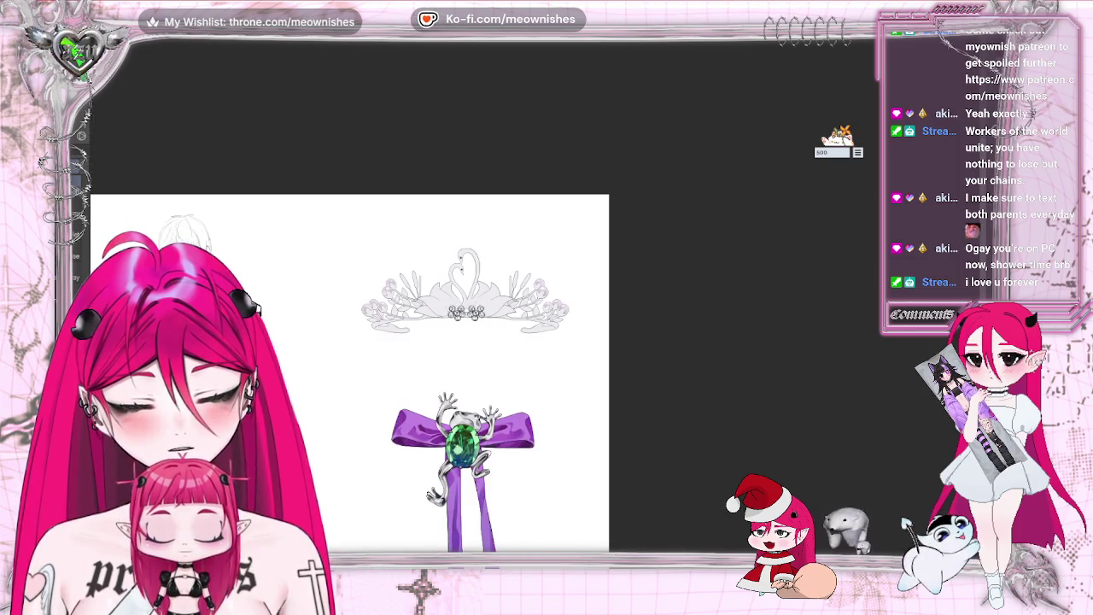
Step: Select all then deselect, and zoom in so the tiara fills the view
key("ctrl+a")
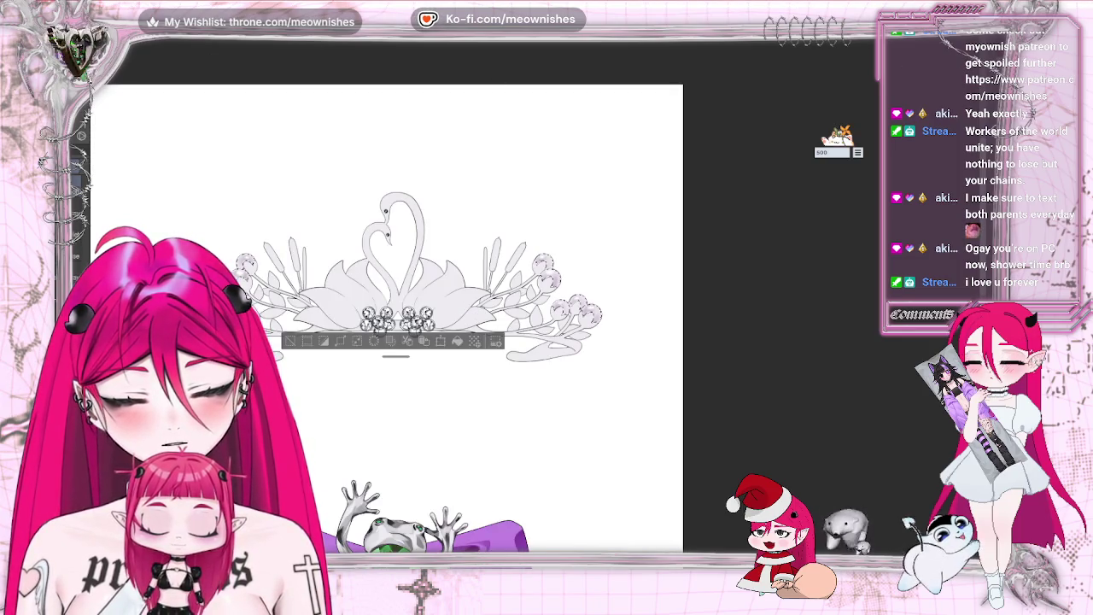
left_click(290, 340)
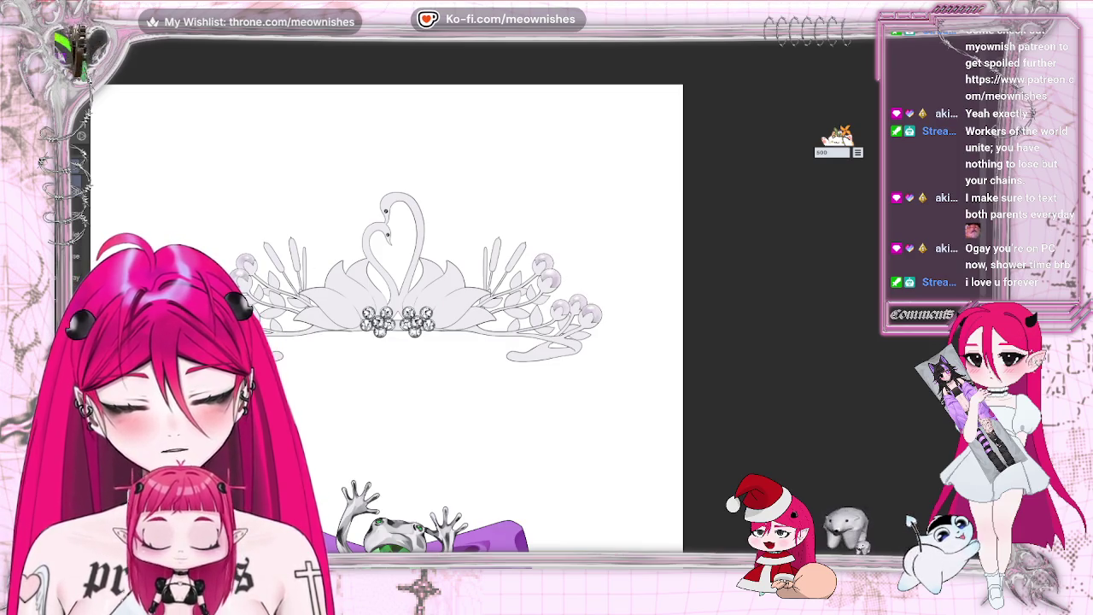
key("ctrl+minus")
scroll(444, 290, "up", 3)
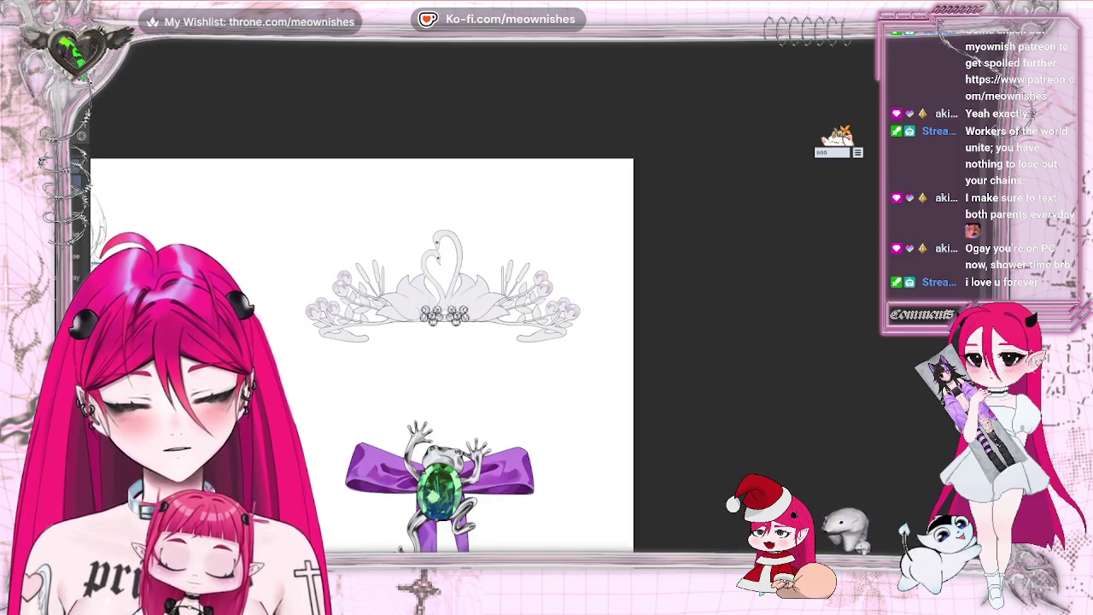
scroll(615, 291, "up", 3)
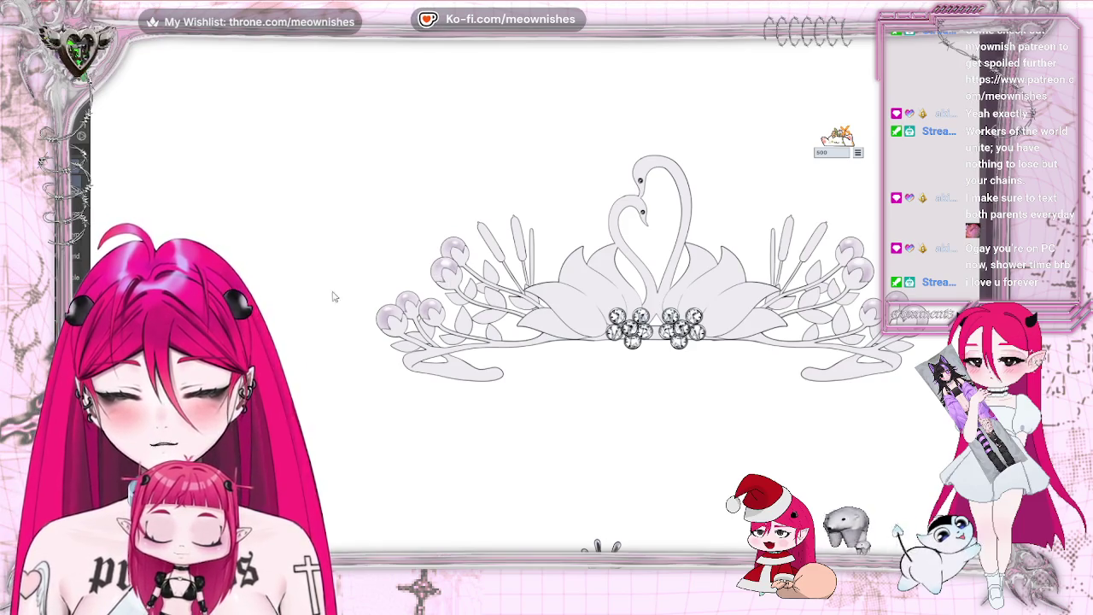
left_click(52, 32)
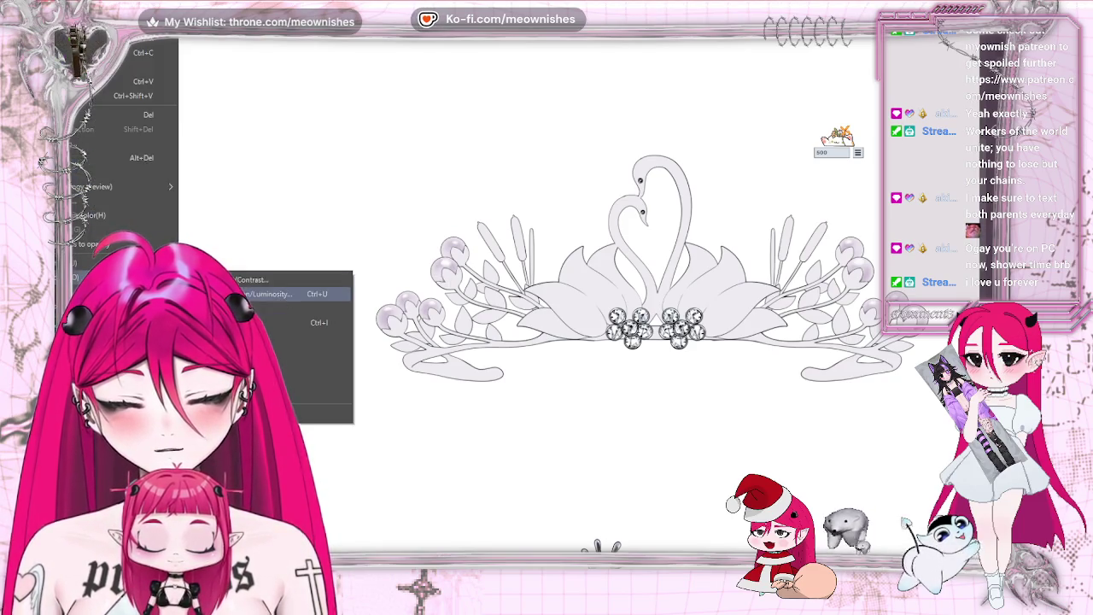
Step: Apply Hue/Saturation/Luminosity to the pearl buds: hue -15, saturation 2, luminosity 12
left_click(312, 295)
left_click_drag(327, 152, 770, 119)
left_click(715, 173)
left_click(691, 174)
left_click(689, 207)
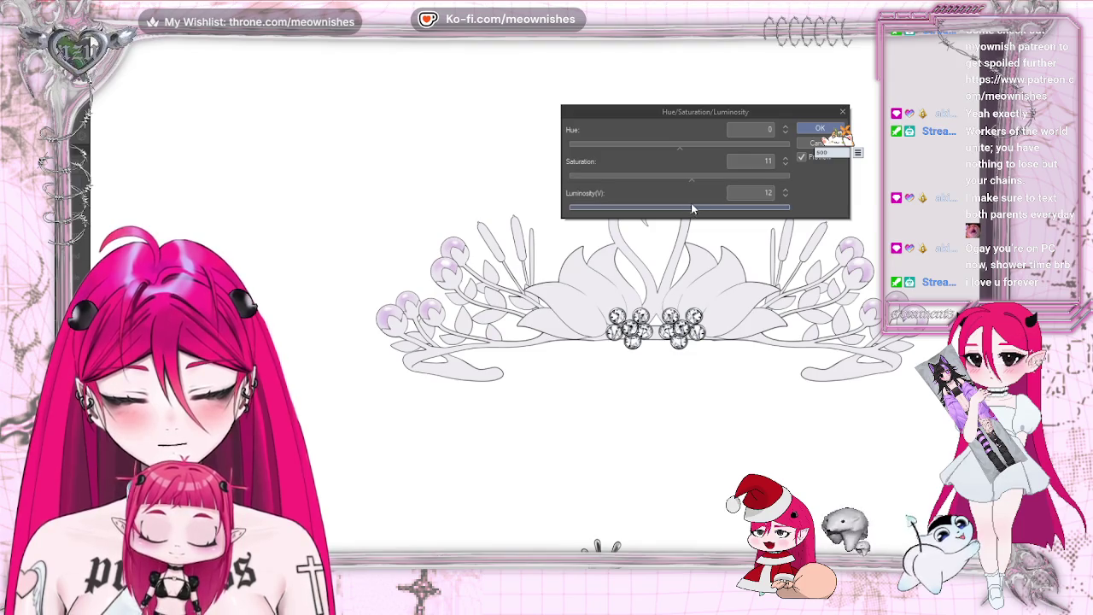
left_click(688, 178)
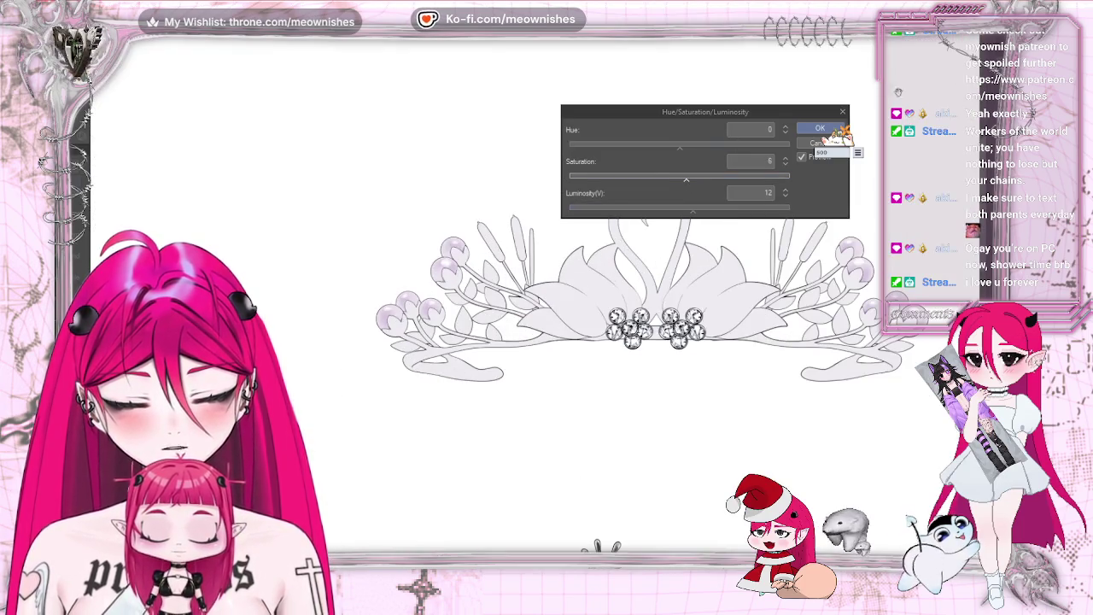
left_click(668, 145)
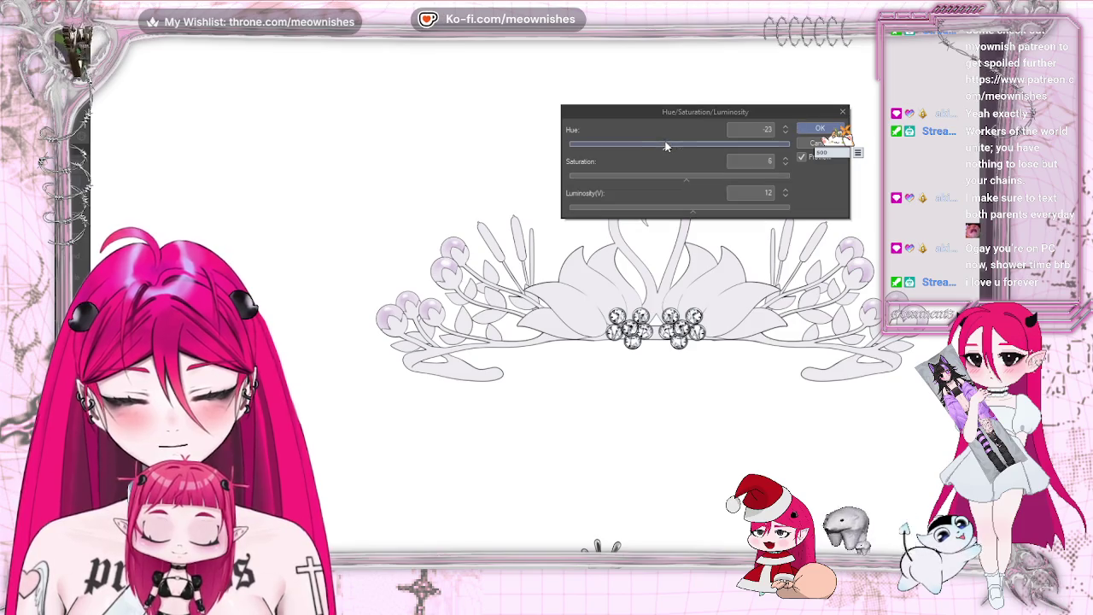
left_click(695, 176)
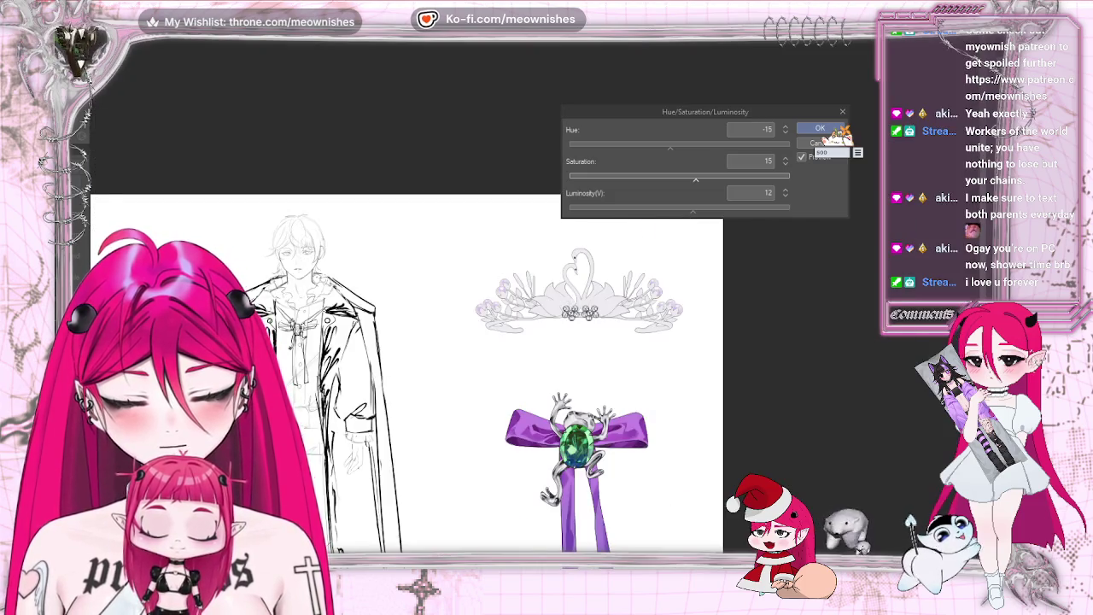
key("ctrl+plus")
left_click_drag(692, 175, 681, 174)
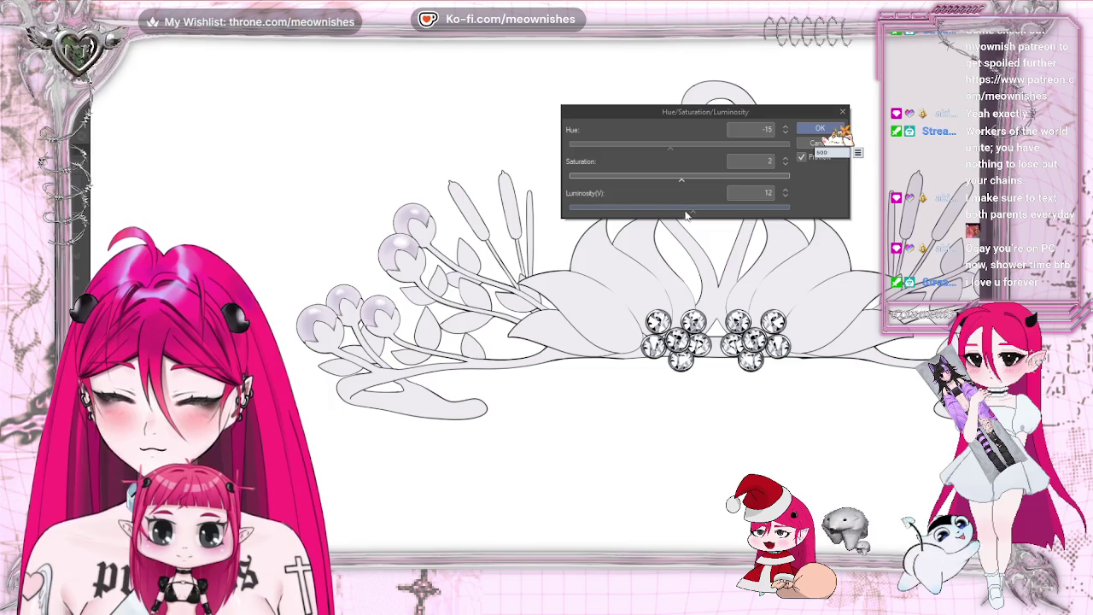
left_click(811, 129)
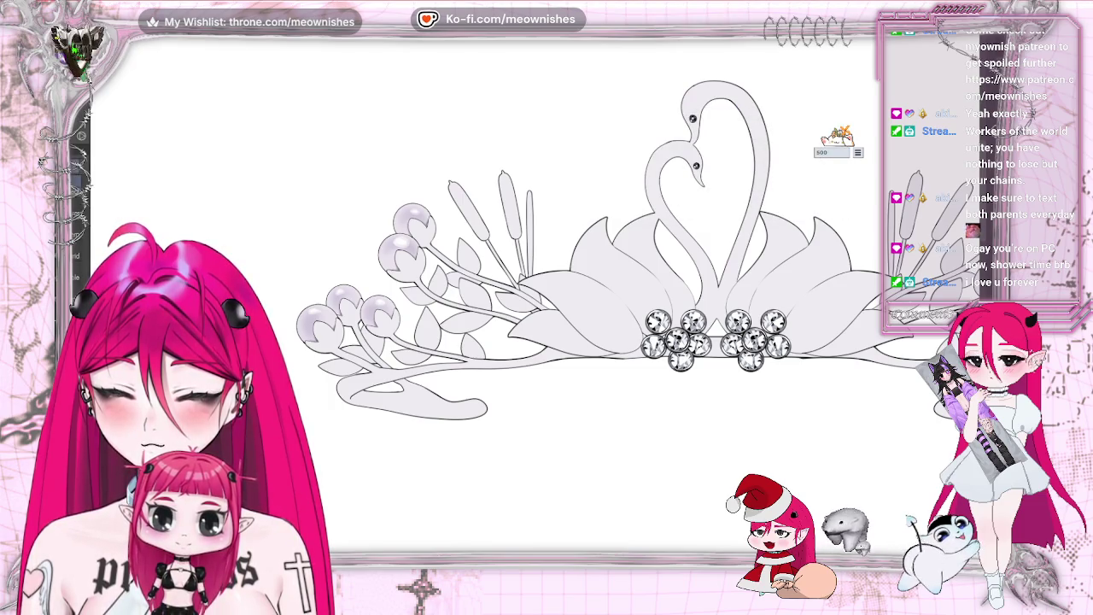
scroll(547, 312, "up", 3)
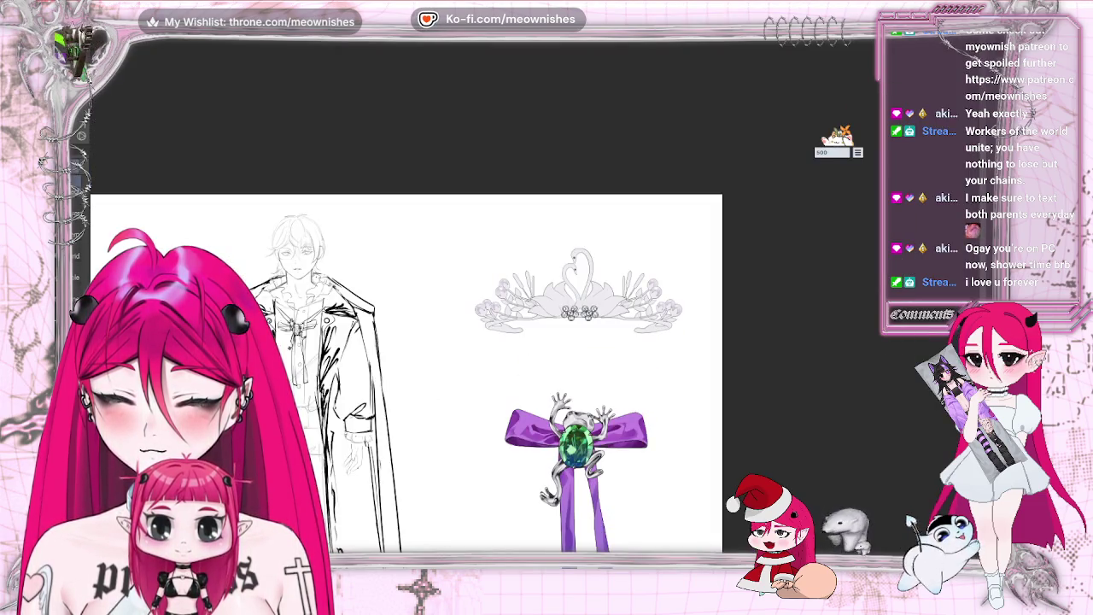
scroll(547, 312, "up", 3)
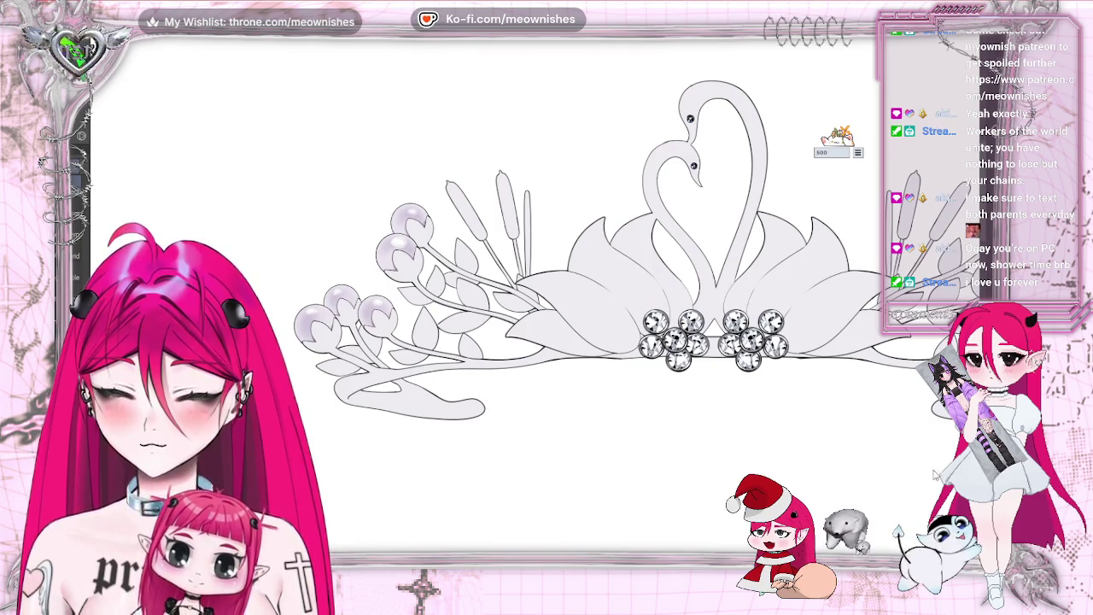
key("alt+e")
Step: Try luminosity 20 and hue 26 in Hue/Saturation/Luminosity, then cancel that adjustment
key("ctrl+u")
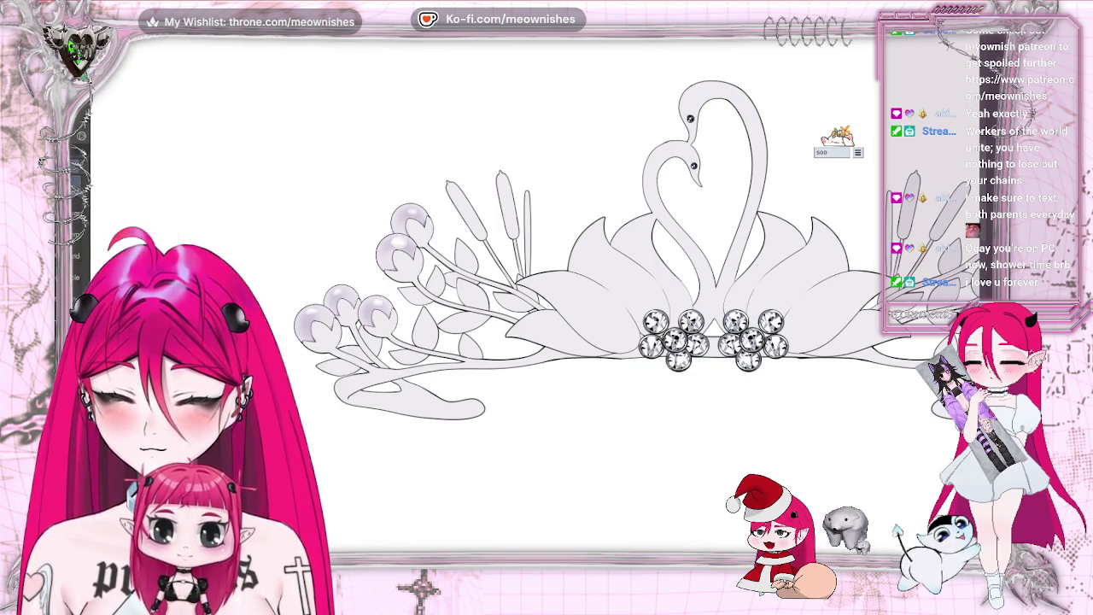
left_click_drag(710, 207, 702, 208)
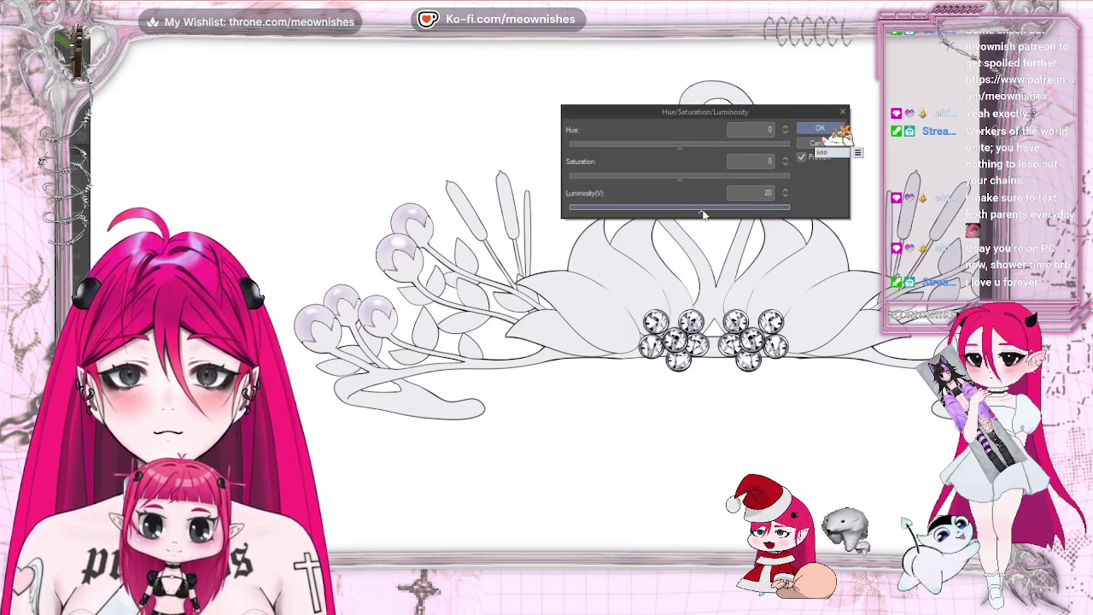
left_click(696, 147)
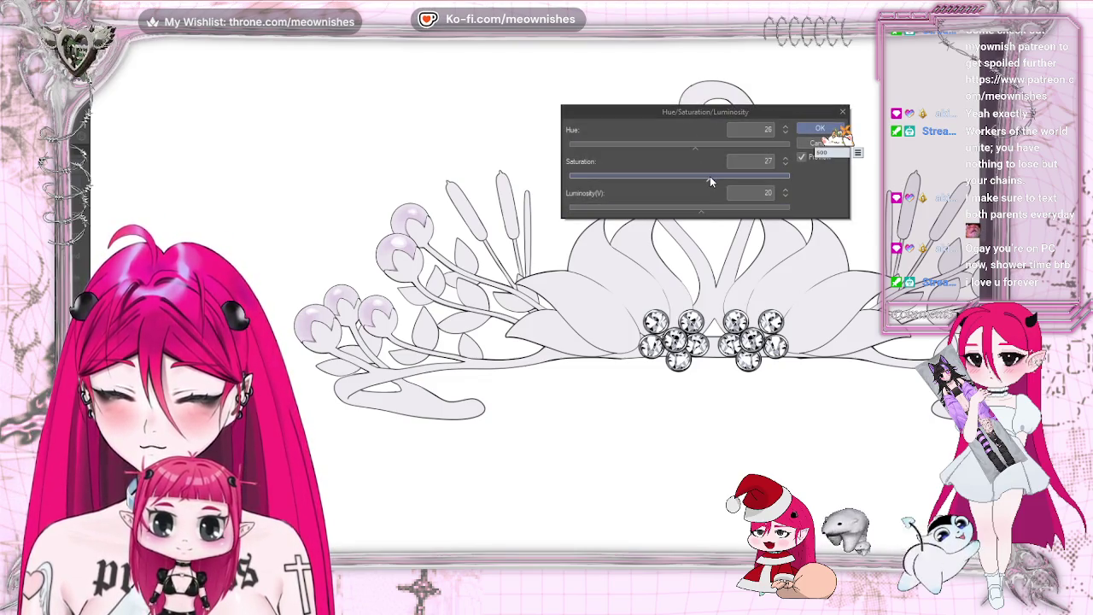
left_click(843, 112)
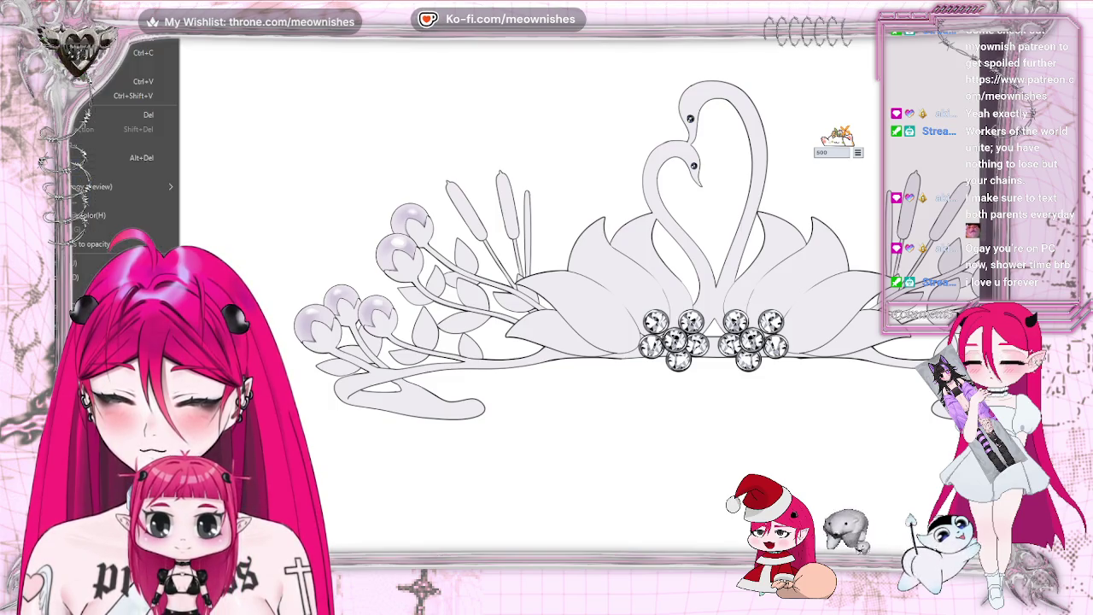
Step: Reopen Hue/Saturation/Luminosity and shift the pearls' hue pinker with saturation 15
key("ctrl+u")
left_click(716, 177)
left_click_drag(682, 146, 702, 150)
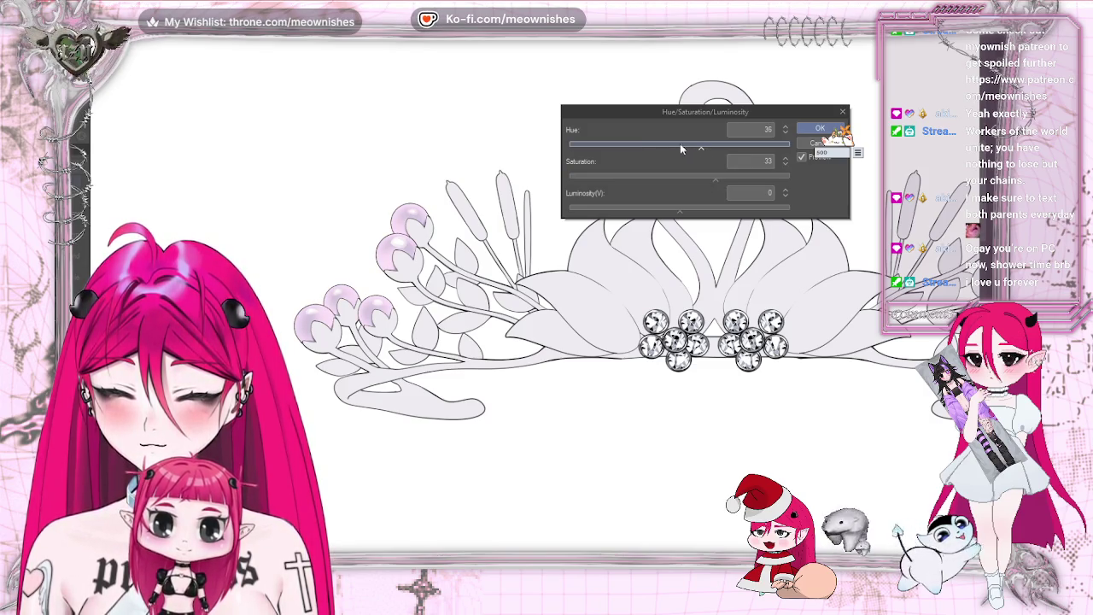
scroll(522, 300, "down", 3)
scroll(522, 300, "down", 2)
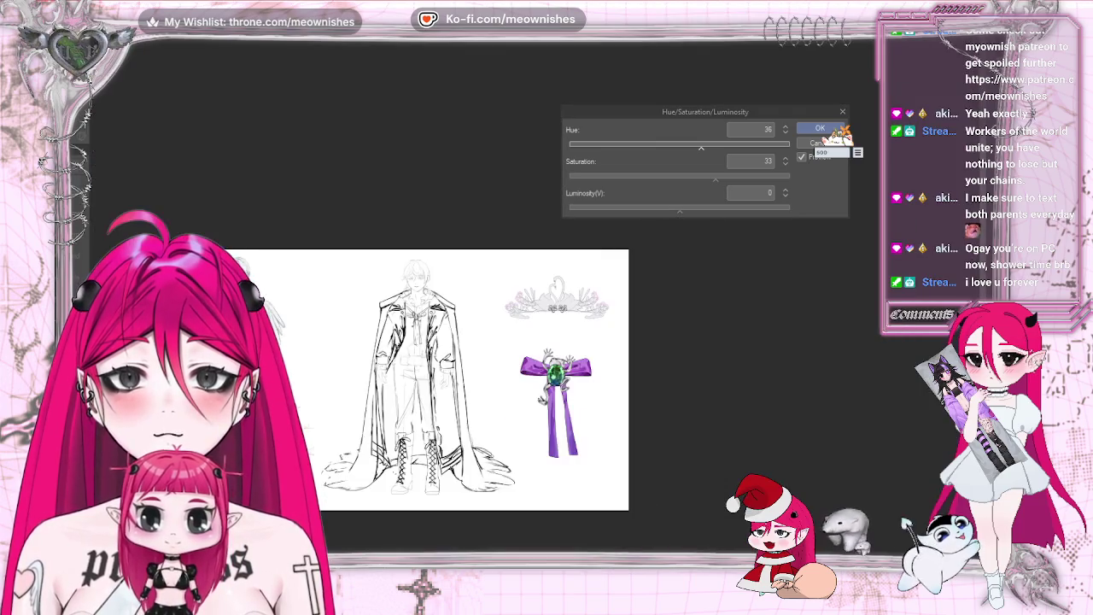
scroll(536, 307, "up", 3)
scroll(535, 307, "up", 2)
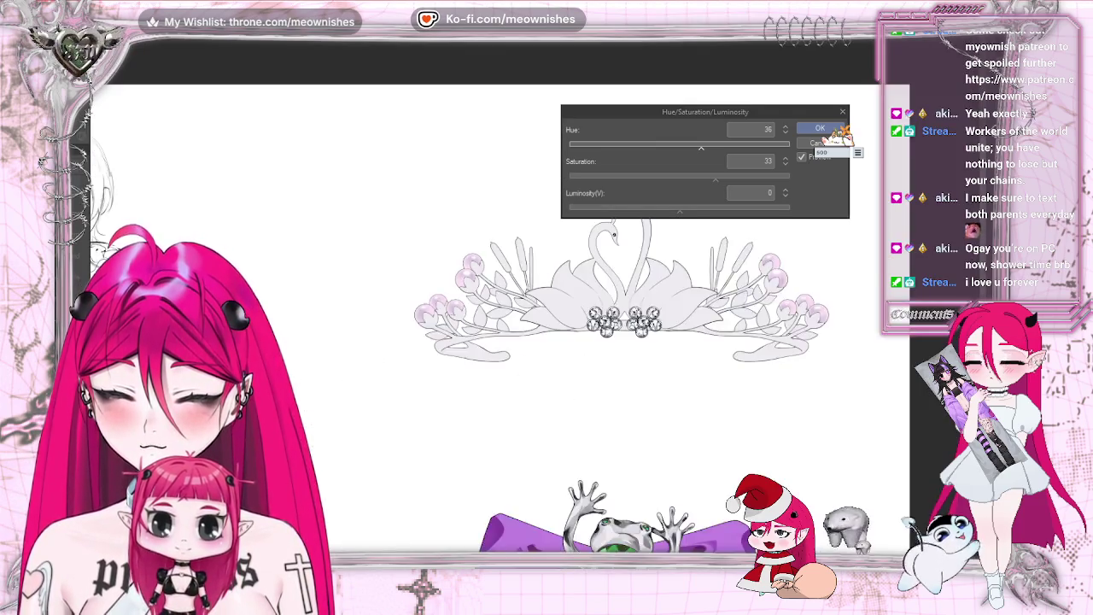
scroll(525, 299, "up", 2)
left_click(684, 146)
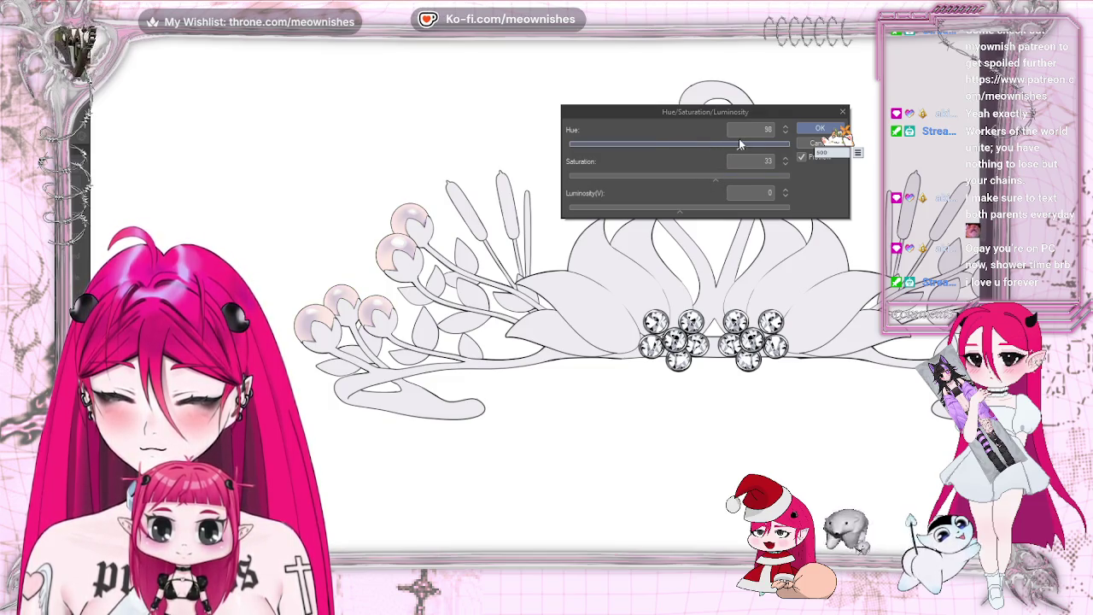
left_click(719, 146)
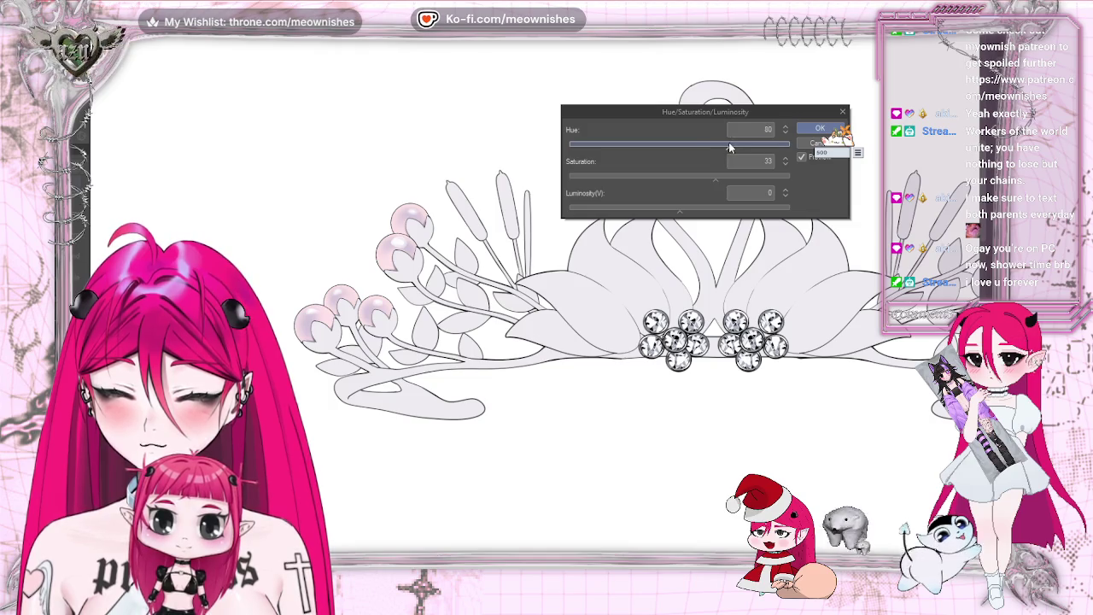
left_click(698, 176)
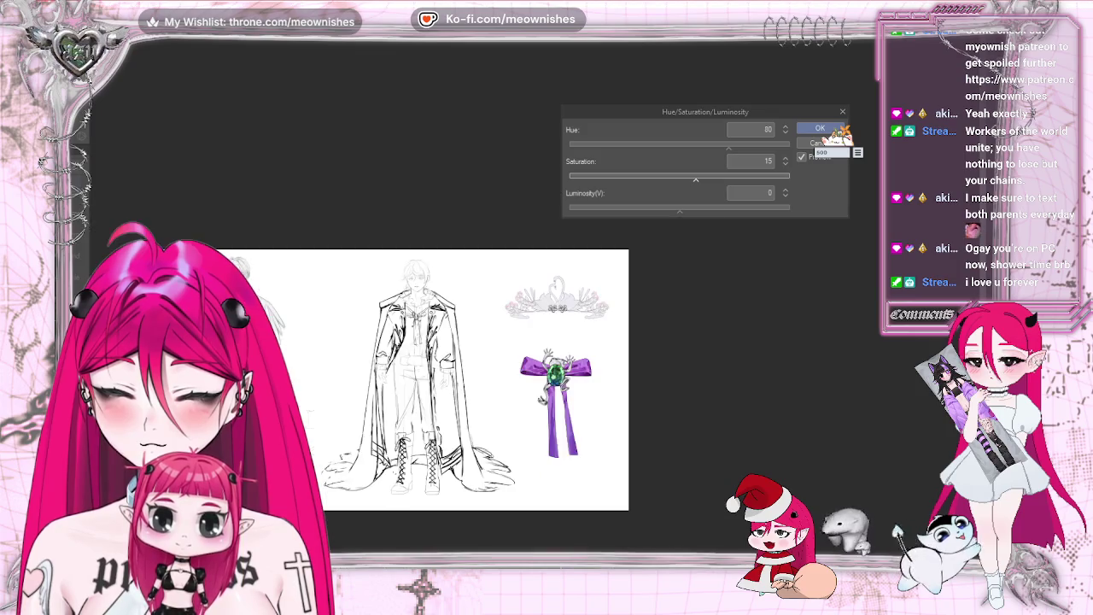
Step: Set luminosity 40 and saturation 8, compare against the sheet, and confirm the hue 80 tint
scroll(536, 305, "up", 5)
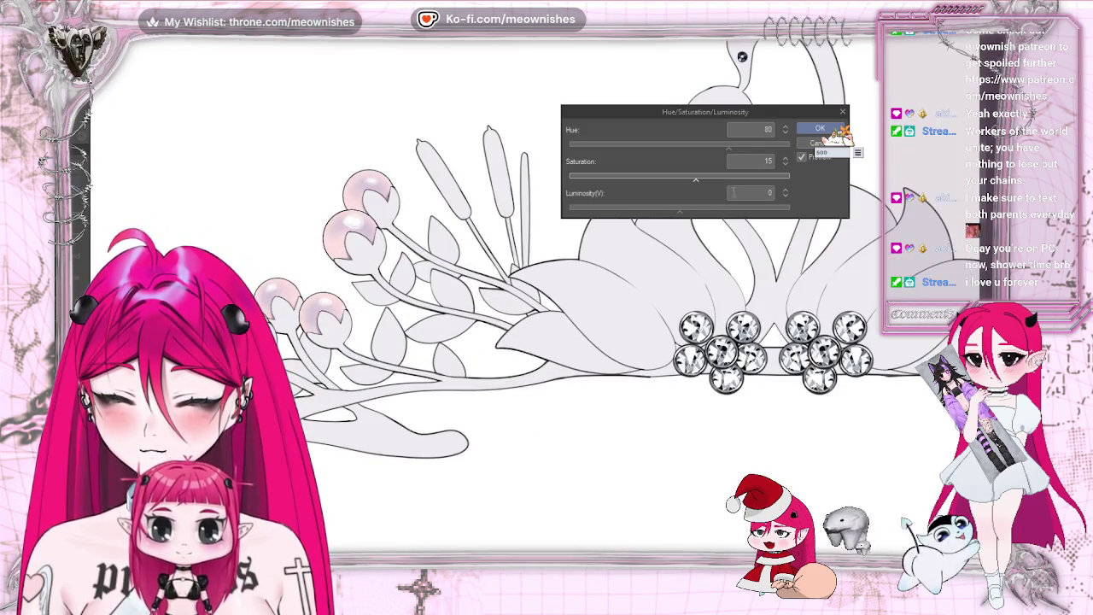
left_click(708, 206)
left_click(722, 208)
left_click(692, 177)
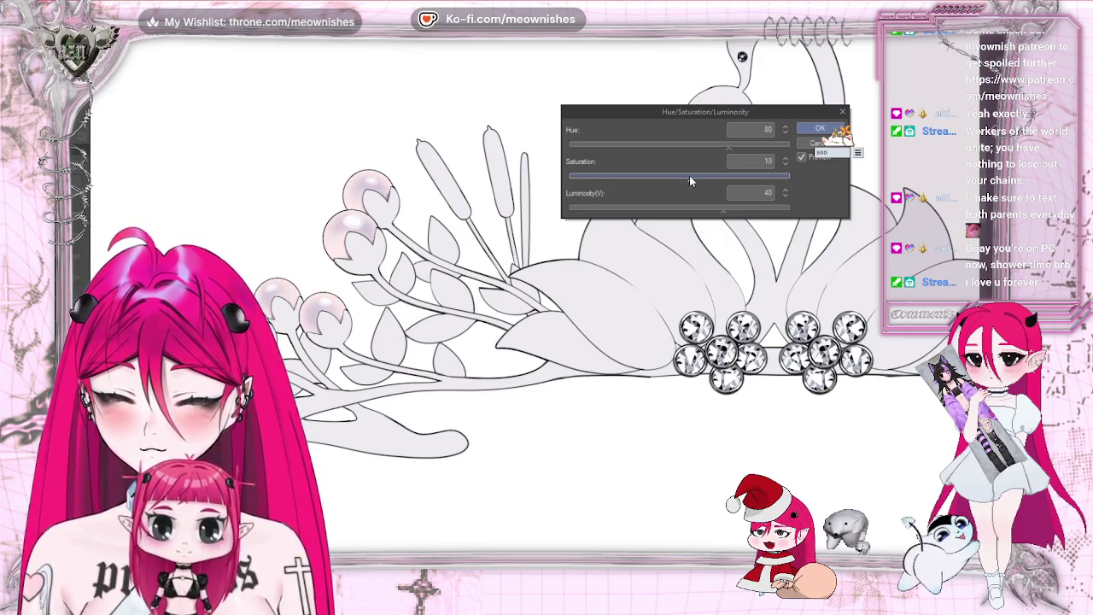
left_click(689, 177)
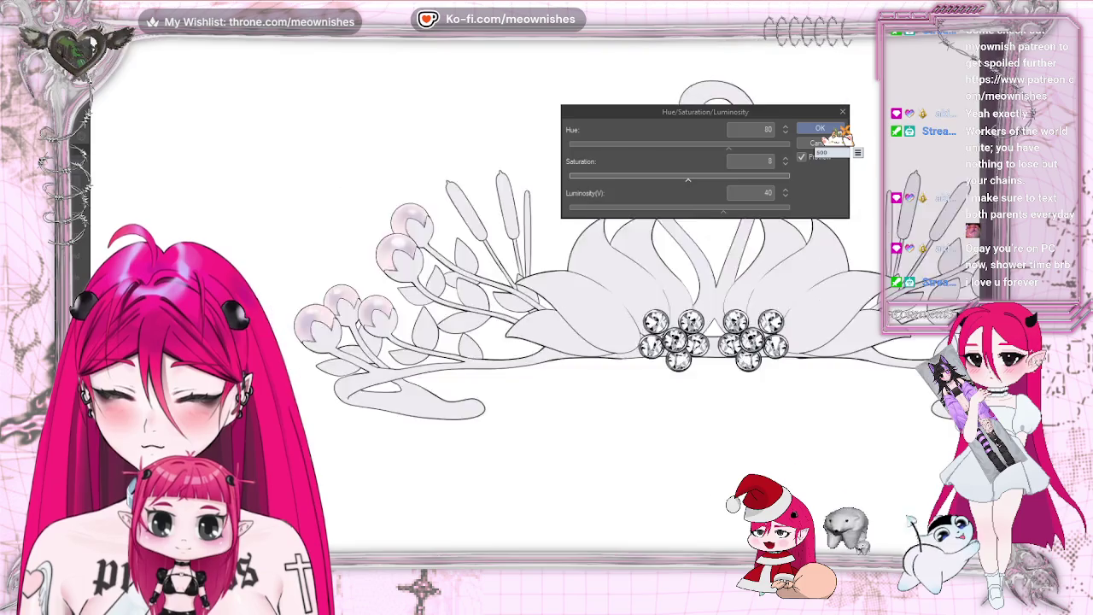
key("ctrl+minus")
key("ctrl+minus")
key("ctrl+minus")
key("ctrl+plus")
scroll(532, 305, "up", 8)
scroll(521, 273, "up", 1)
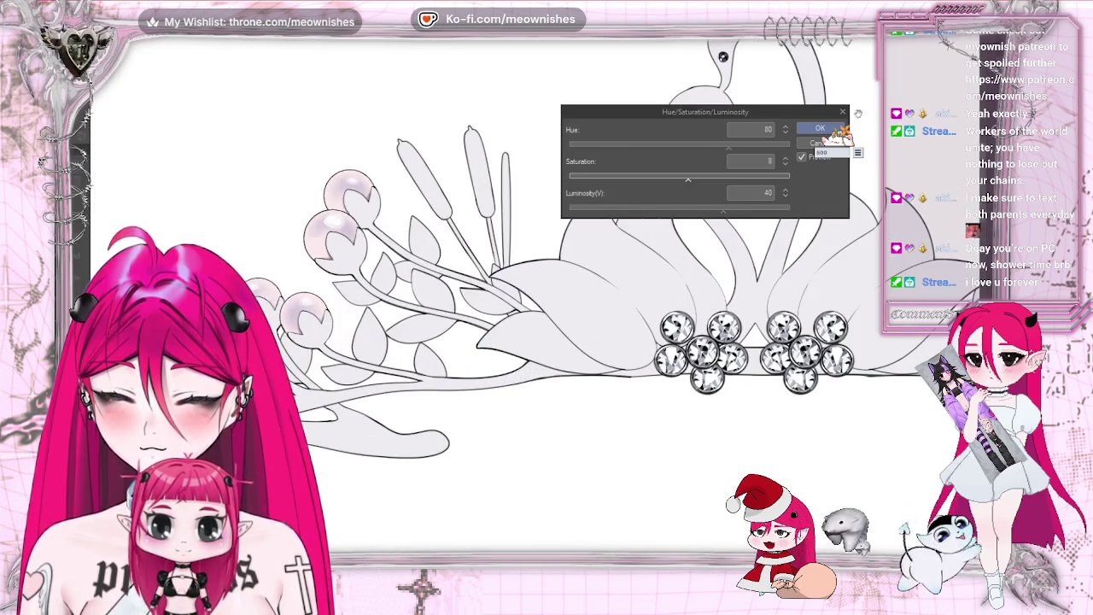
key("Return")
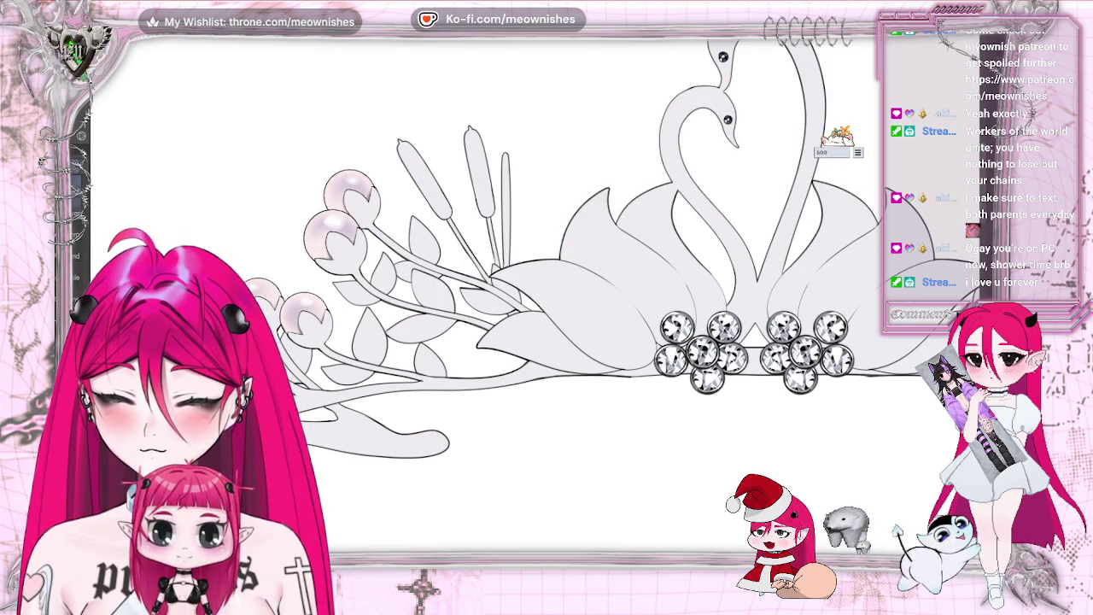
key("ctrl+minus")
key("ctrl+plus")
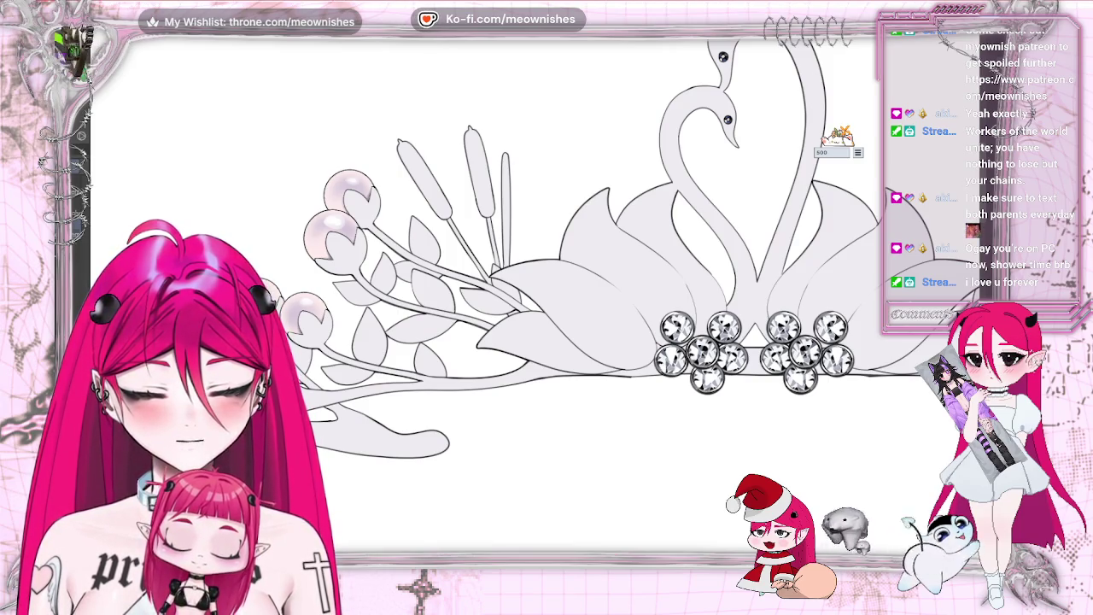
key("ctrl+d")
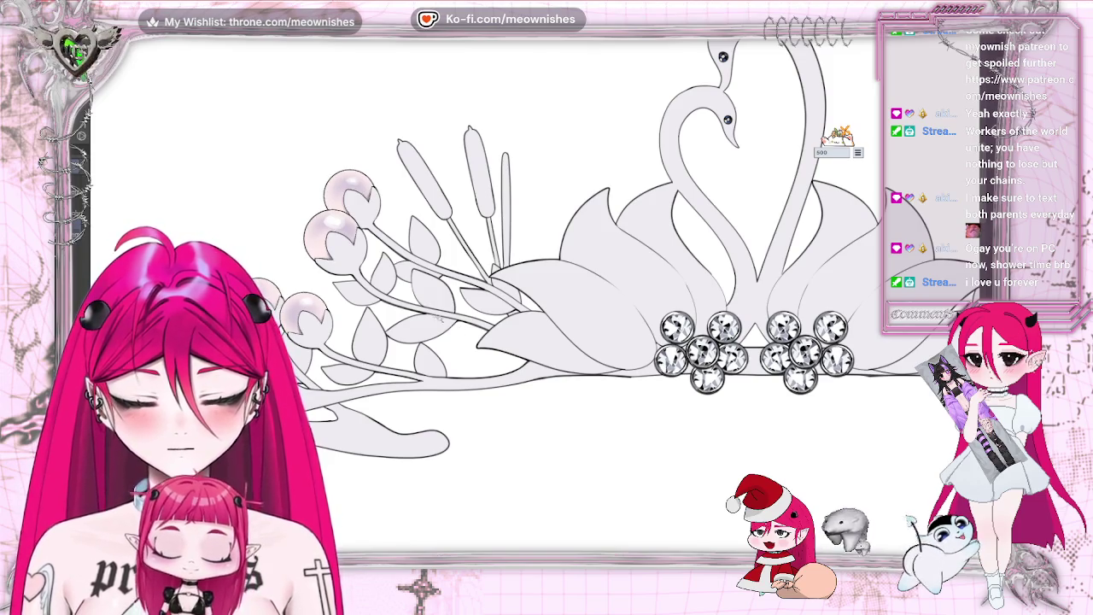
key("ctrl+shift+d")
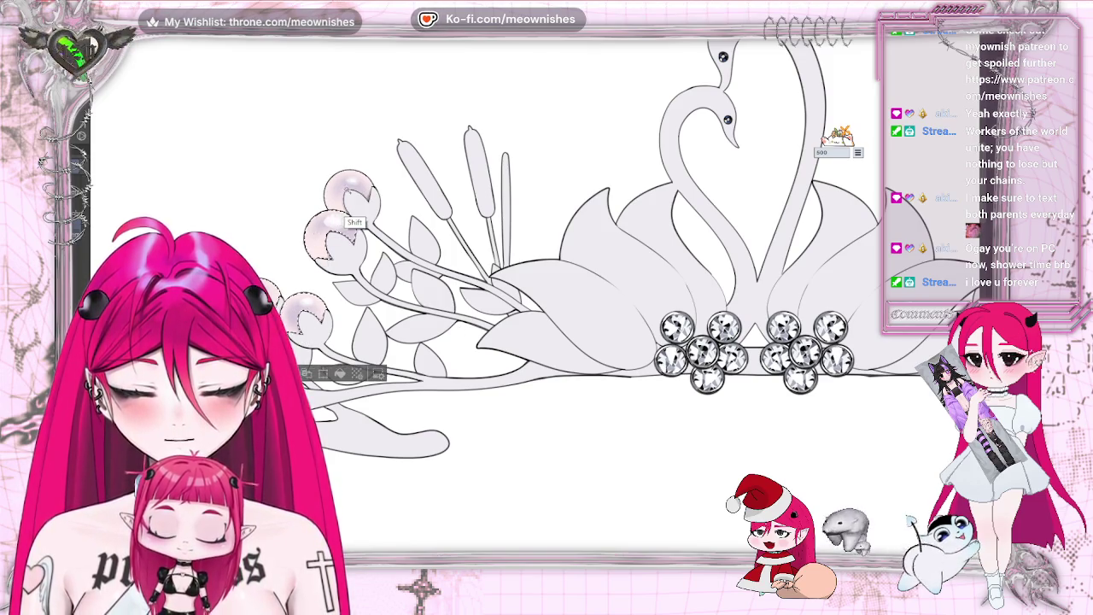
key("h")
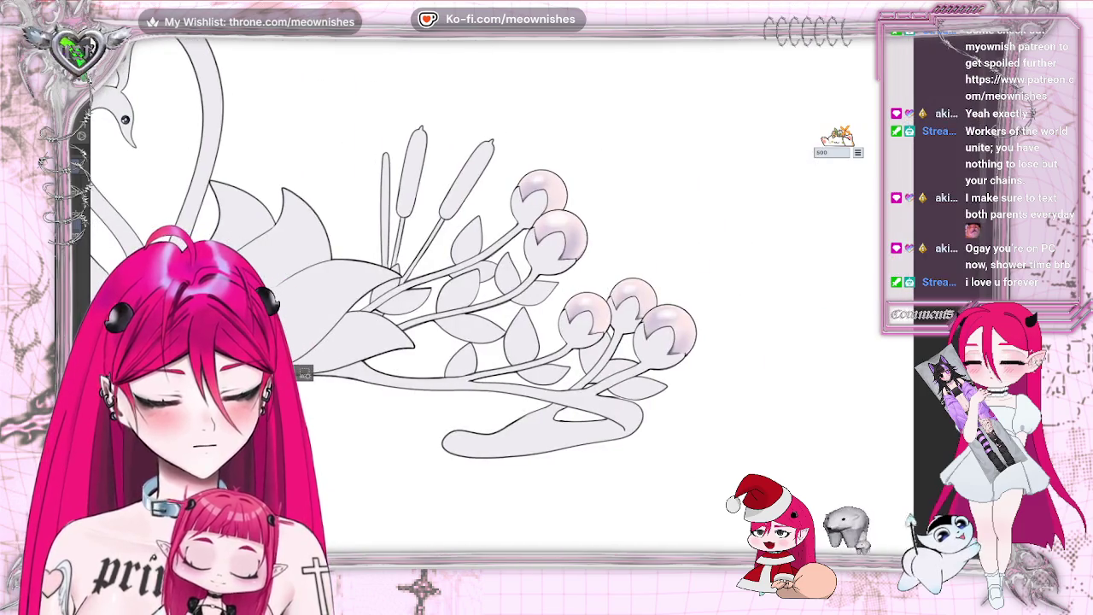
key("ctrl+shift+d")
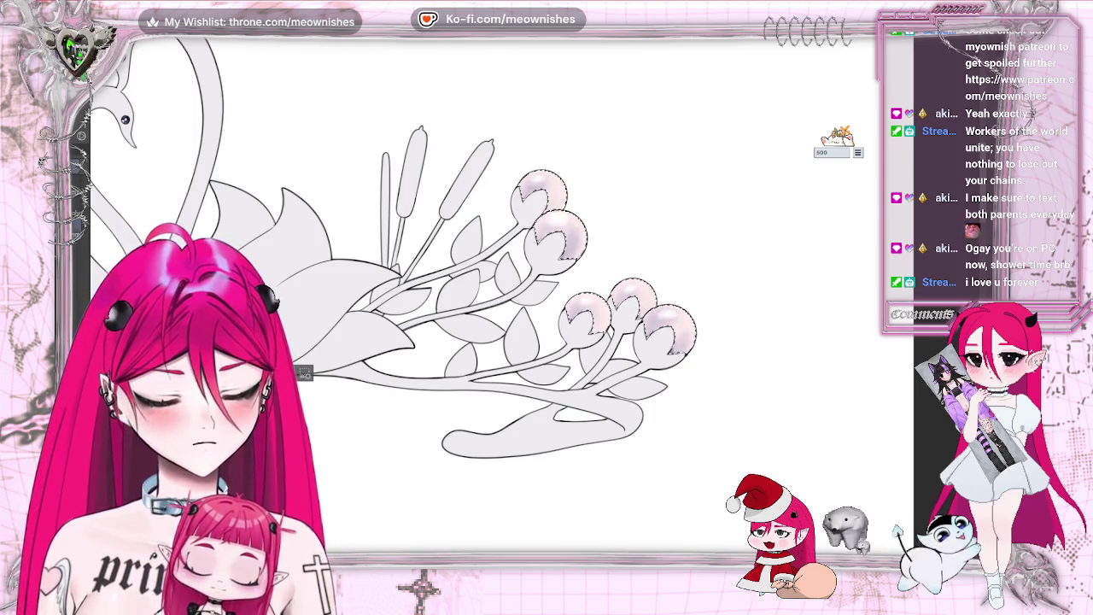
key("h")
scroll(547, 256, "left", 5)
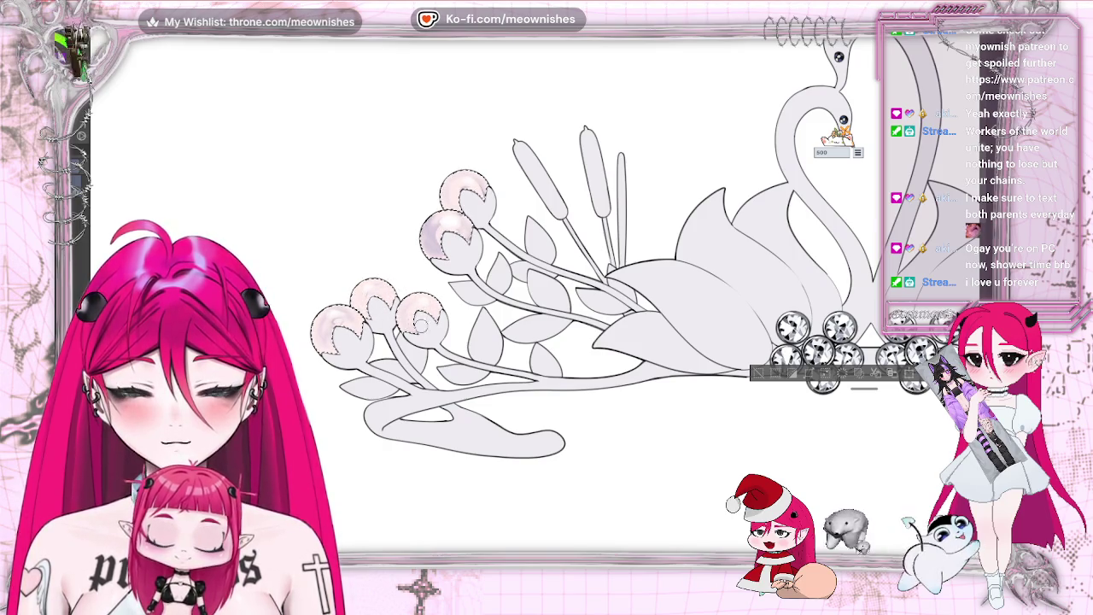
scroll(422, 299, "down", 2)
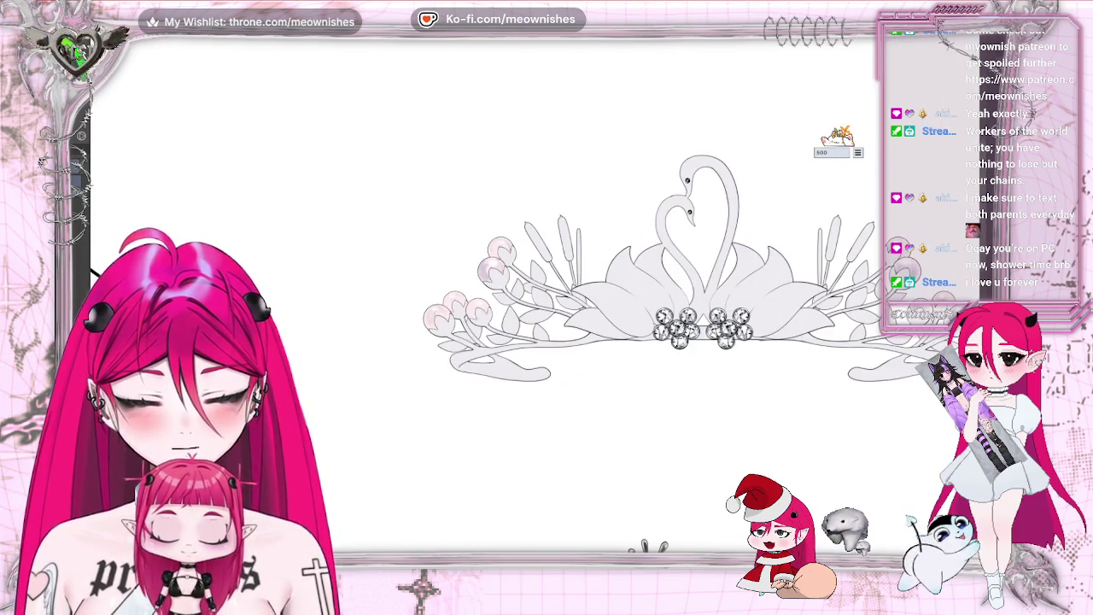
Step: Deselect the pink pearl buds, then zoom out to review the tiara, brooch and sketch
scroll(521, 308, "down", 3)
scroll(544, 293, "up", 5)
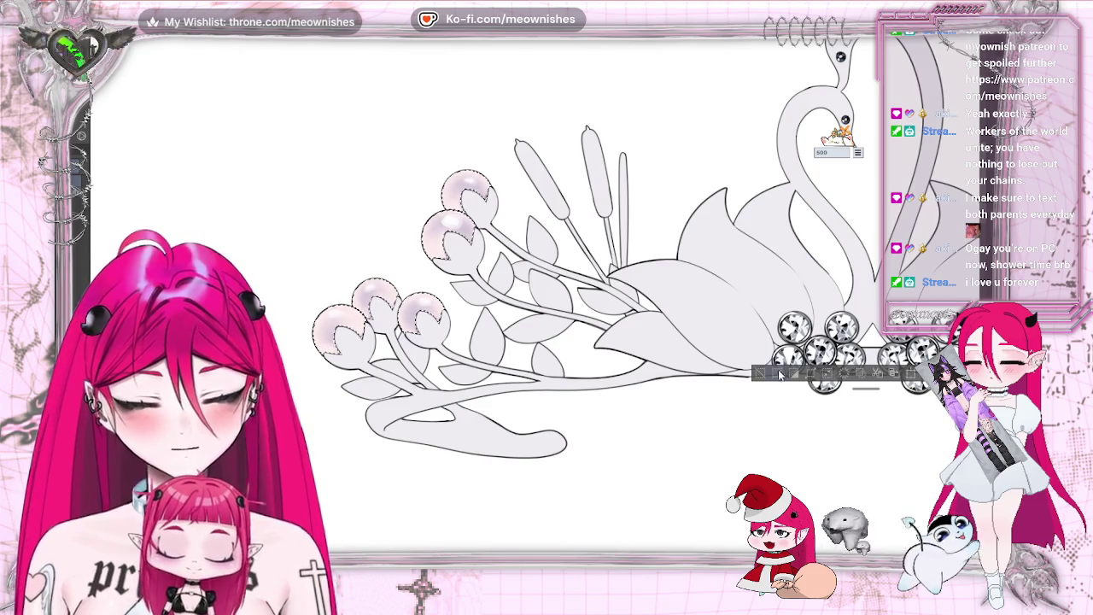
key("ctrl+d")
key("ctrl+0")
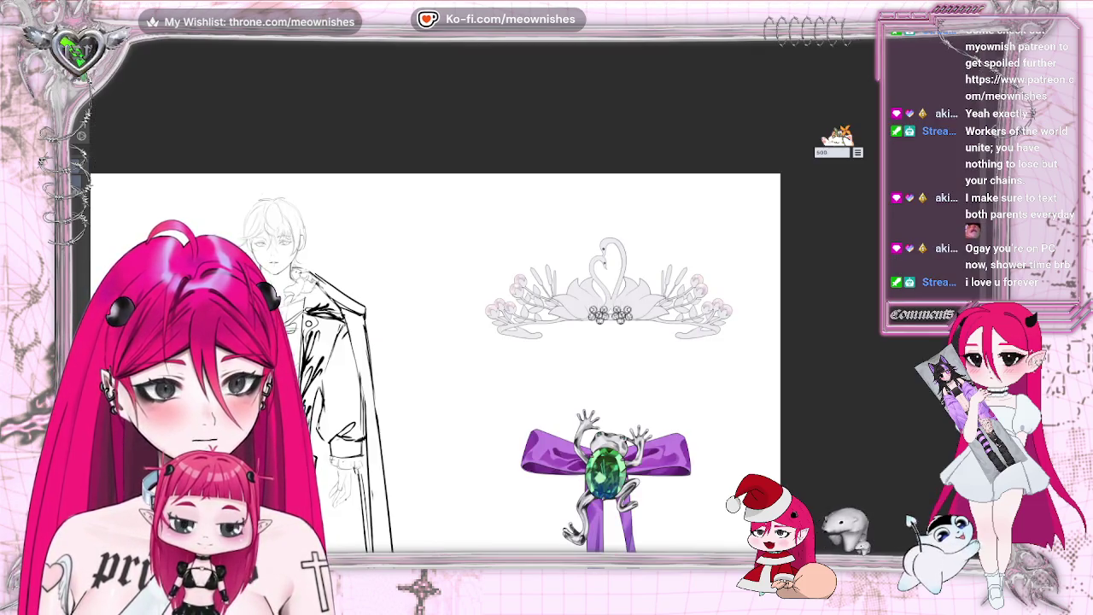
scroll(436, 359, "down", 2)
scroll(538, 308, "up", 5)
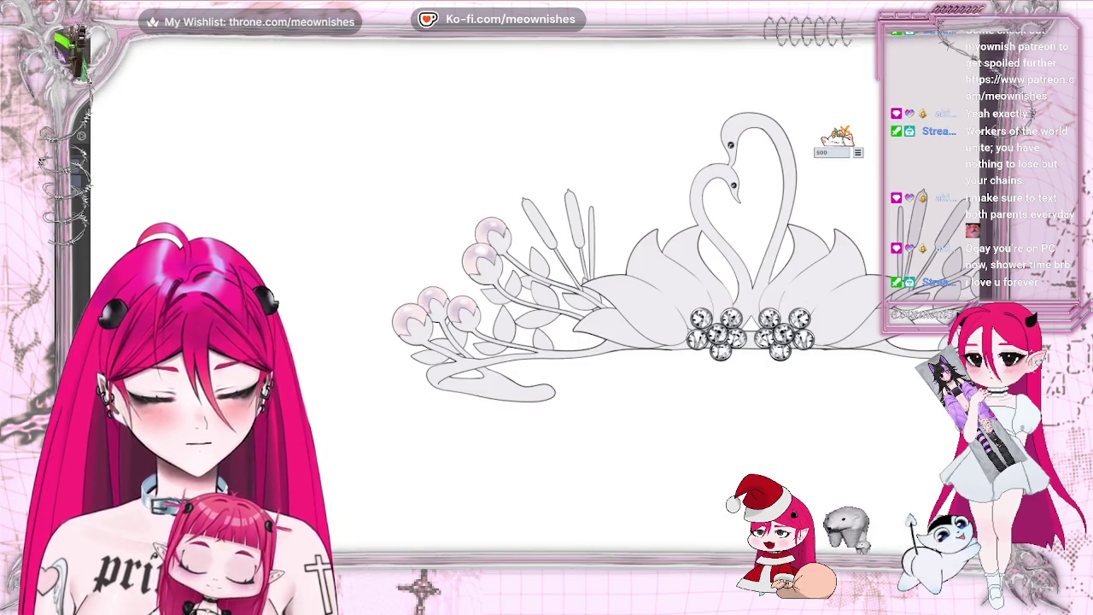
scroll(741, 69, "right", 3)
scroll(741, 69, "up", 1)
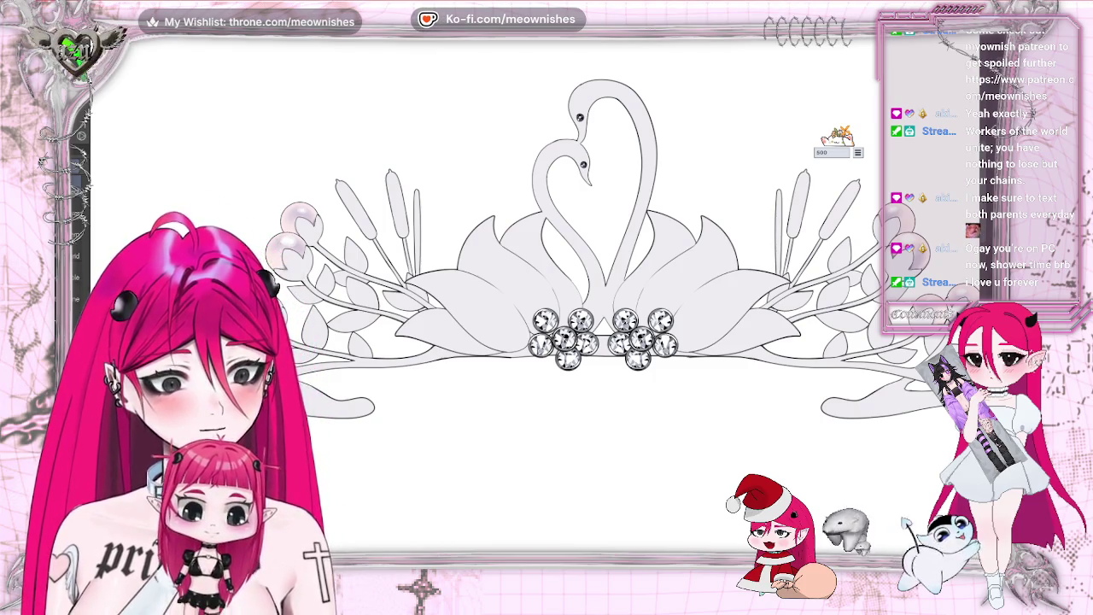
scroll(536, 303, "up", 2)
scroll(536, 305, "up", 2)
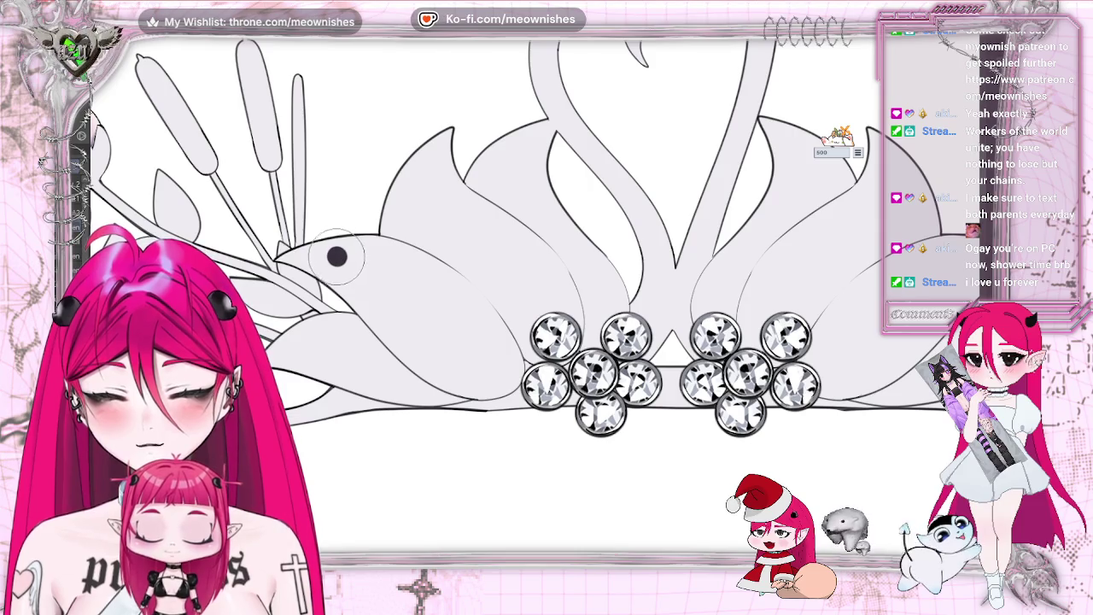
Step: Paint a dark eye dot on the fish head and shift it slightly up-right
left_click_drag(337, 255, 339, 257)
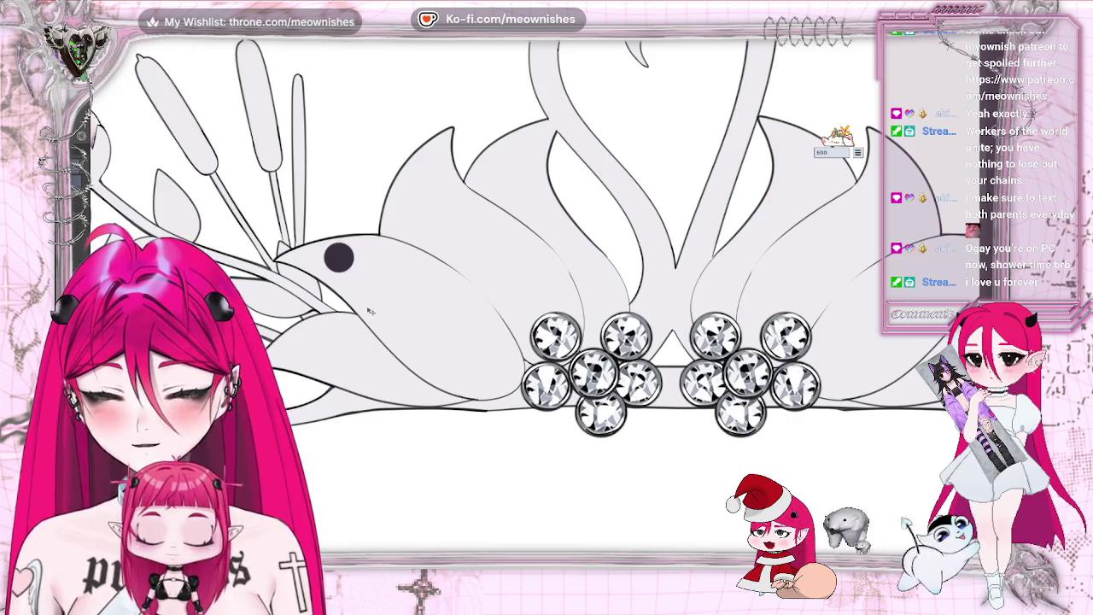
key("ctrl+z")
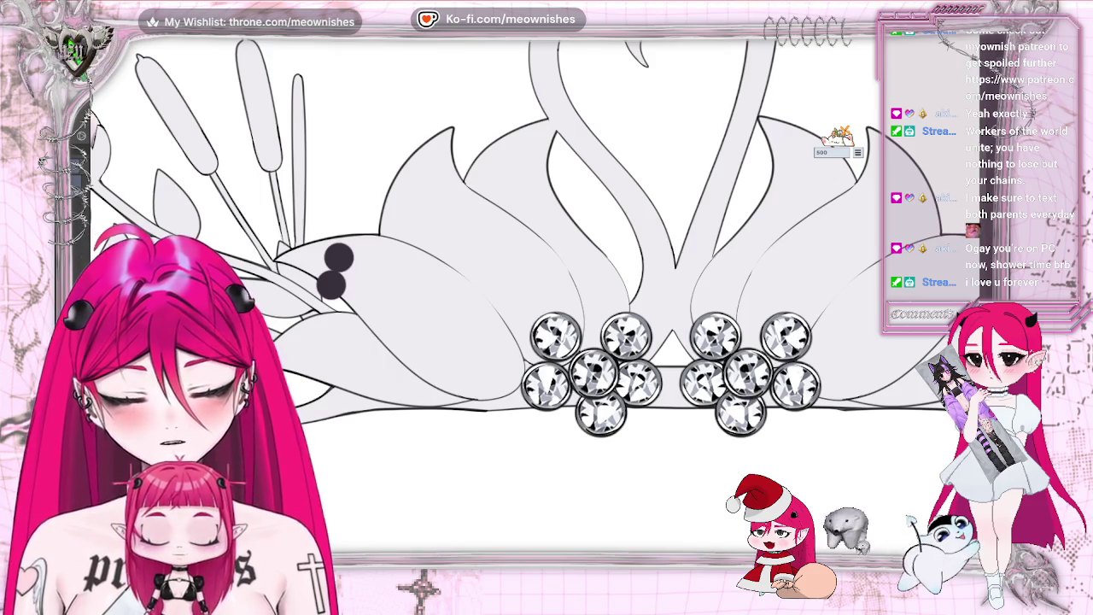
left_click_drag(401, 328, 415, 320)
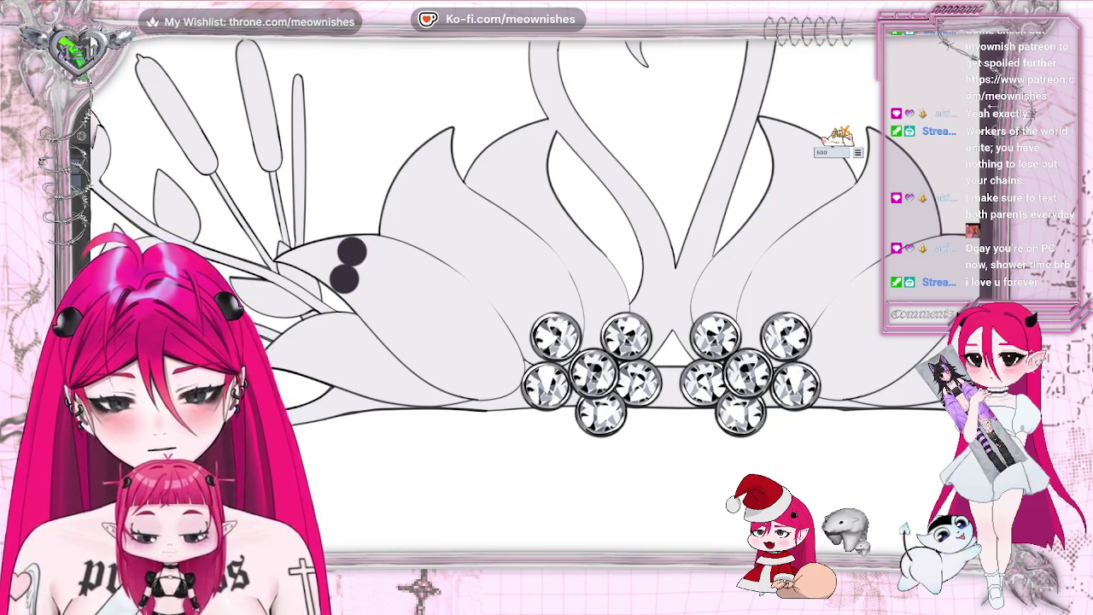
key("ctrl+0")
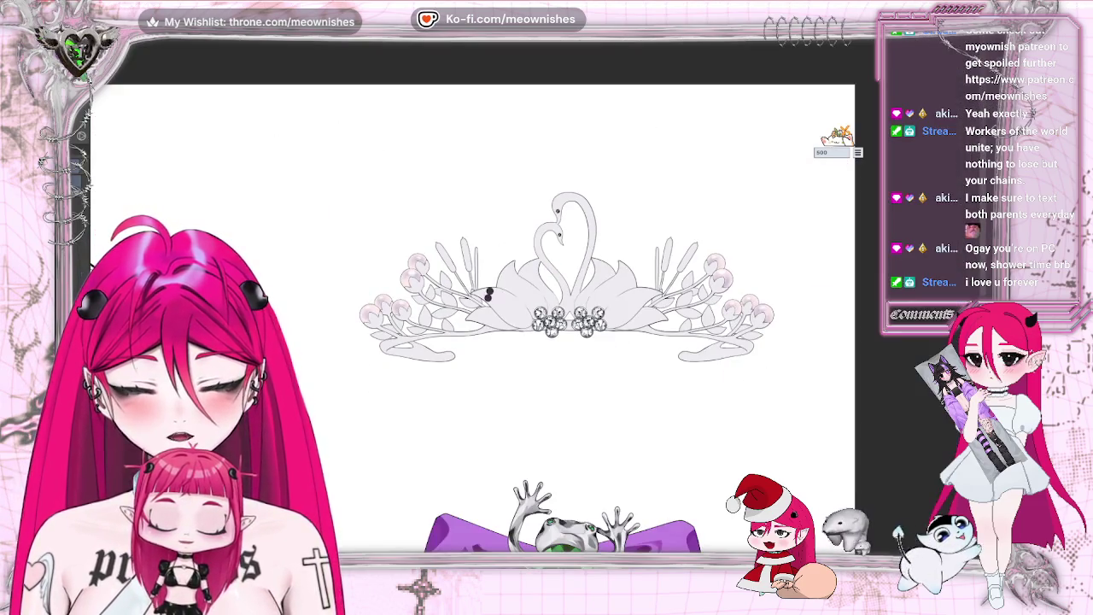
scroll(525, 297, "up", 1)
scroll(526, 297, "up", 4)
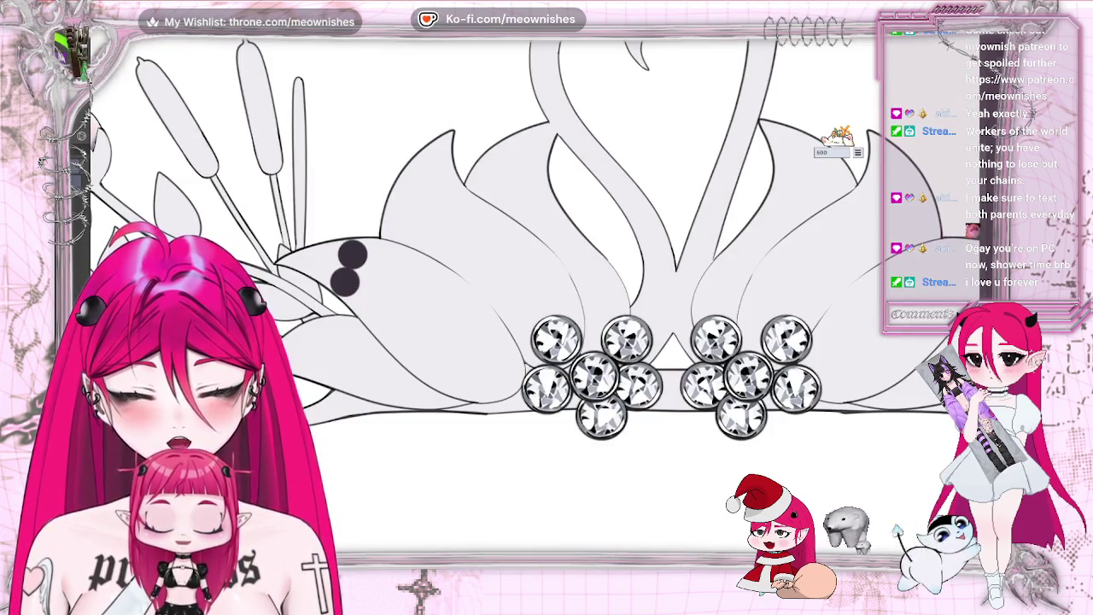
Step: Transform the eye dot back onto the fish head, removing the extra dot
mouse_move(398, 284)
left_mouse_down()
mouse_move(461, 216)
mouse_move(572, 226)
left_mouse_up()
key("ctrl+t")
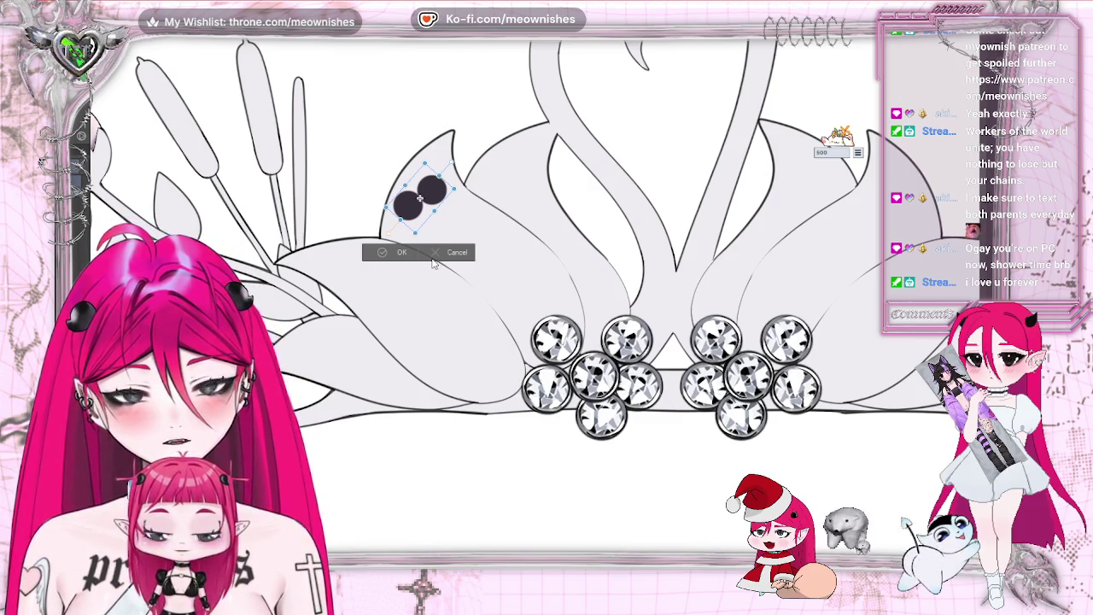
left_click(434, 255)
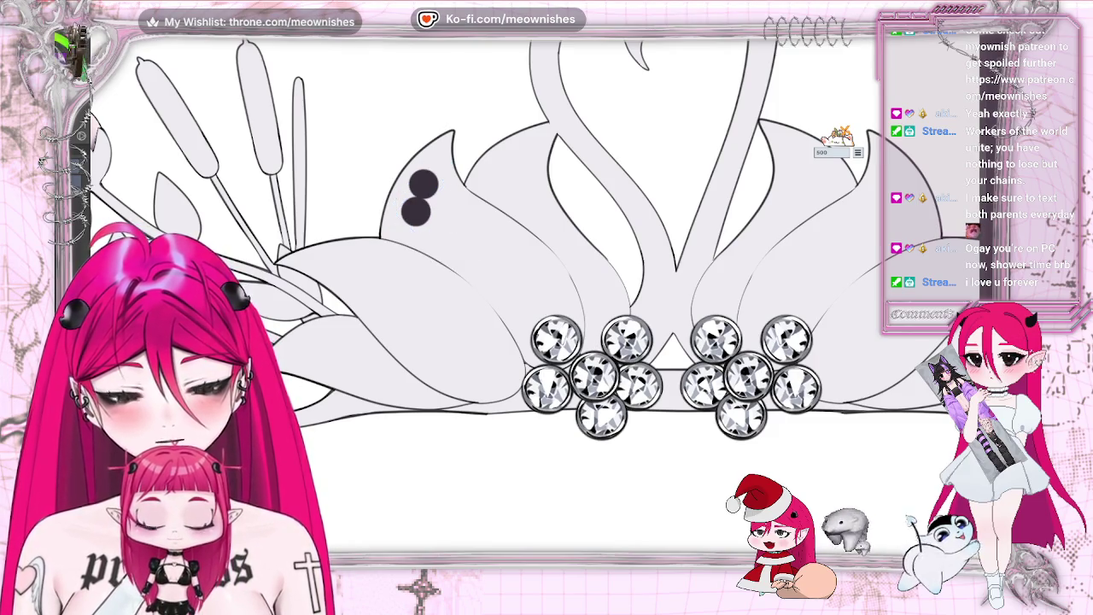
left_click_drag(453, 226, 371, 304)
key("ctrl+z")
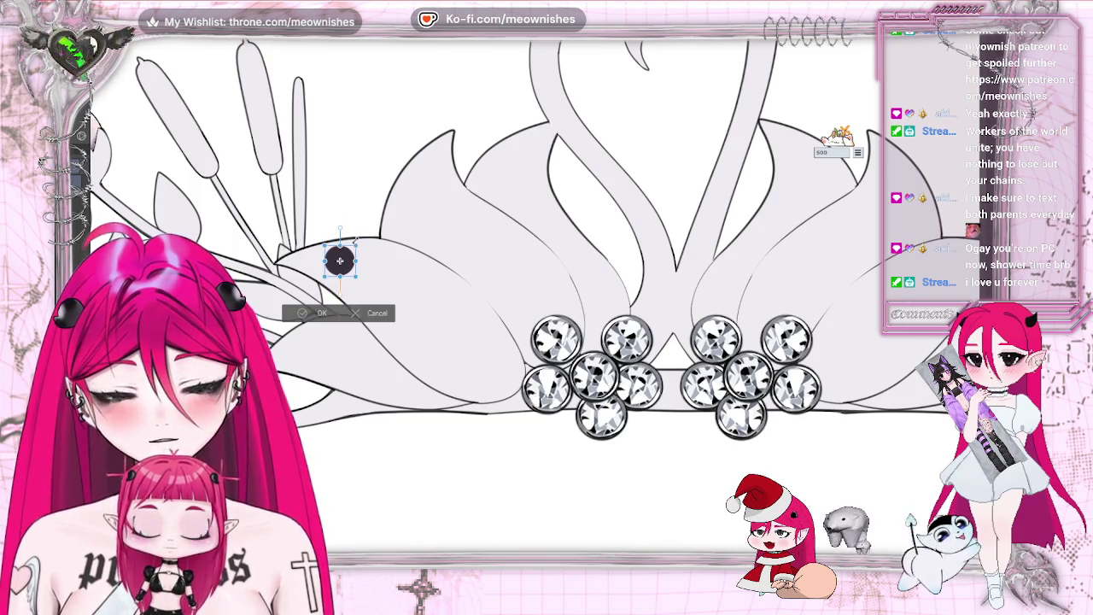
key("Return")
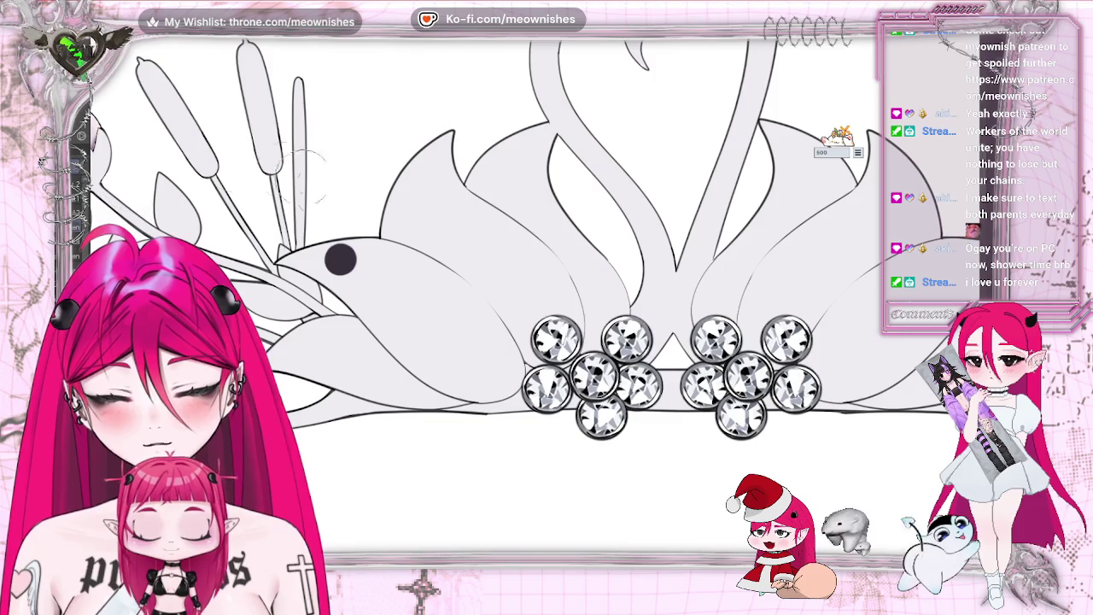
Step: Try grey and black fills in the fish eye, keeping a pale grey dark-rimmed disc
left_click(340, 260)
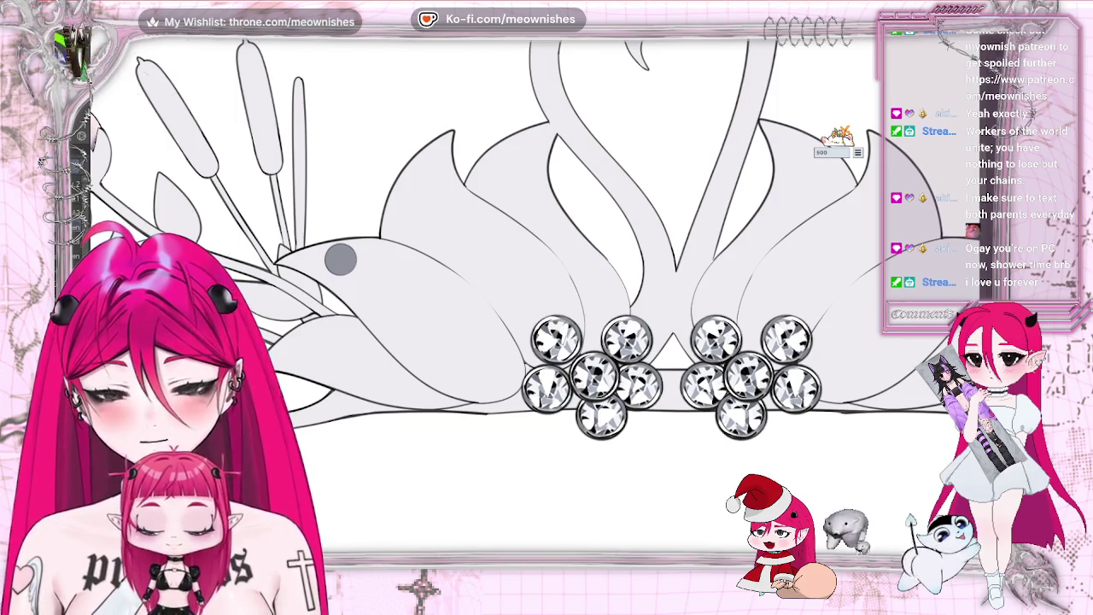
left_click(340, 260)
left_click(340, 259)
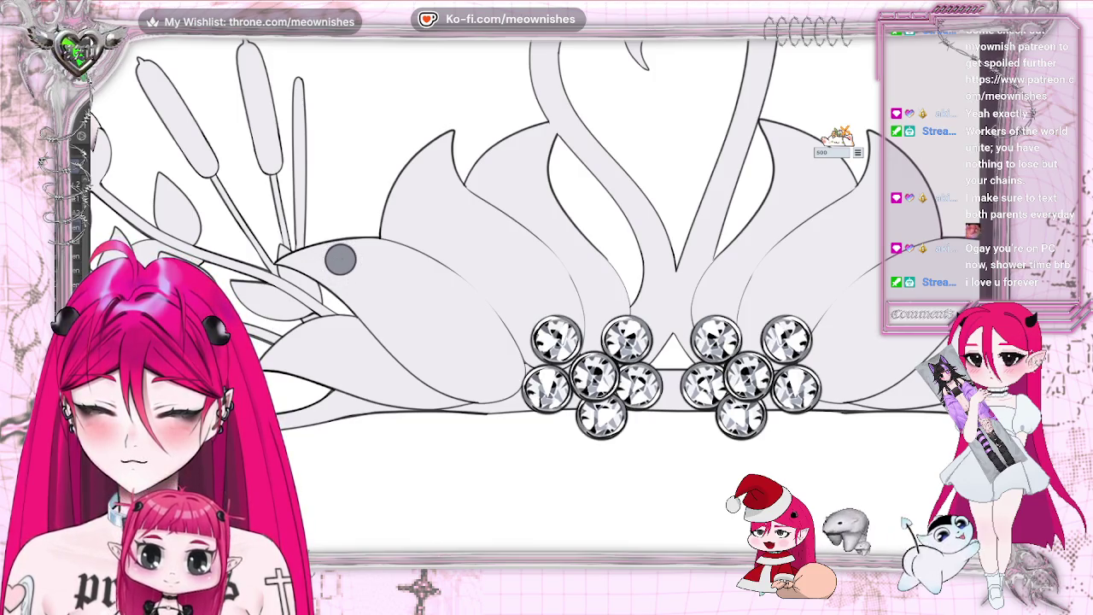
left_click(340, 260)
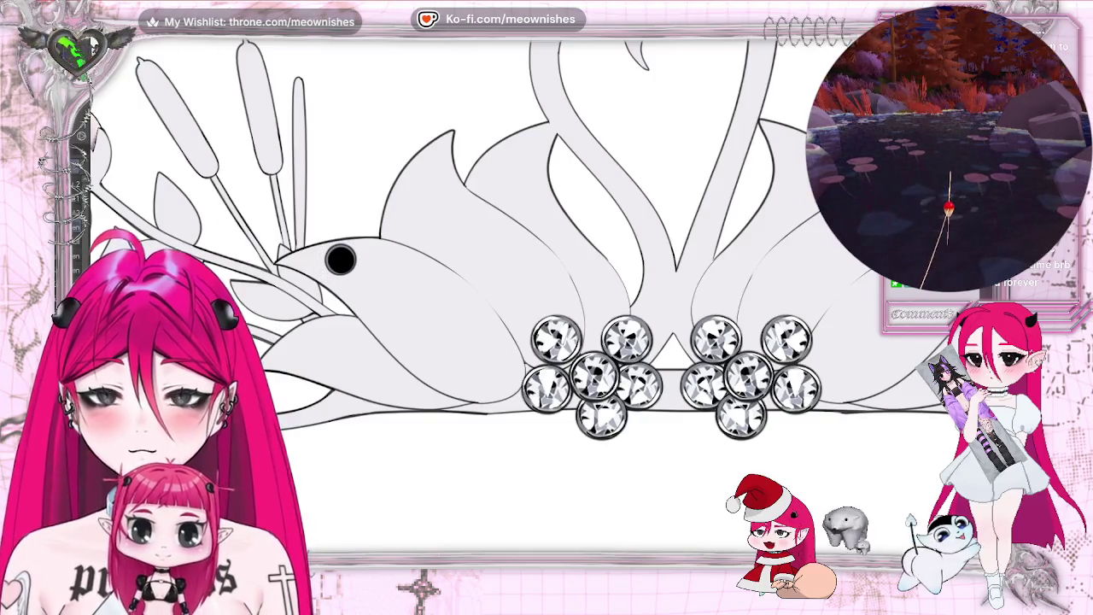
key("ctrl+z")
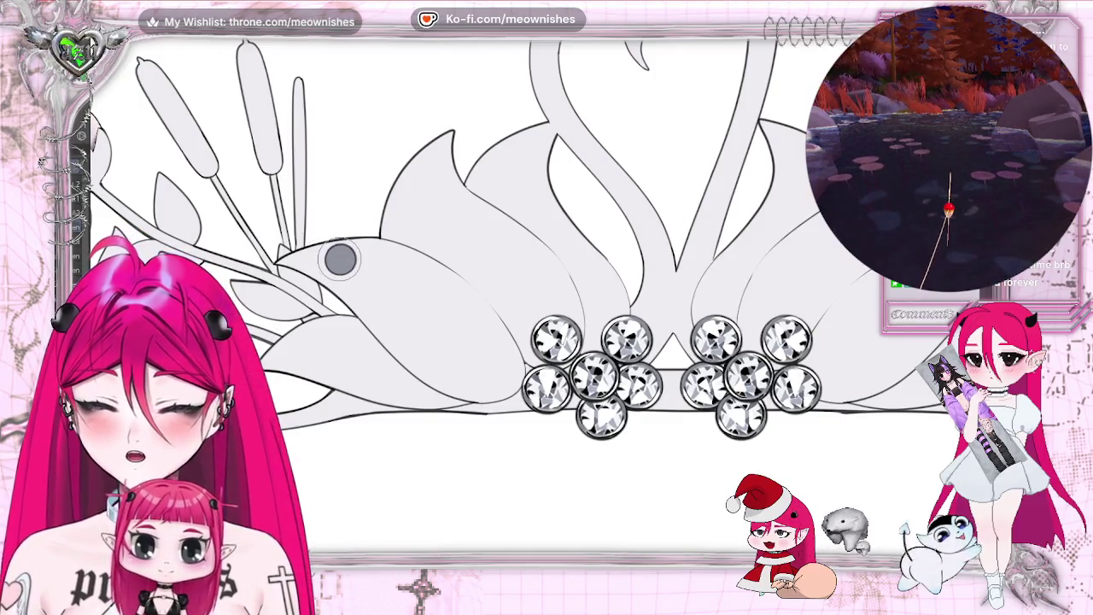
left_click(340, 260)
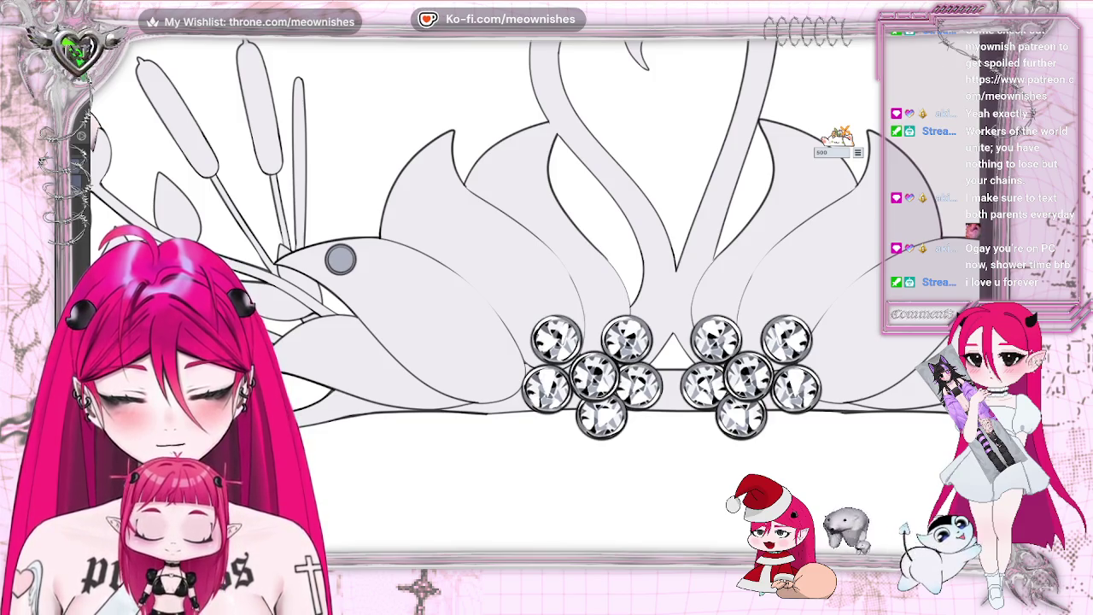
key("ctrl+0")
scroll(537, 306, "up", 3)
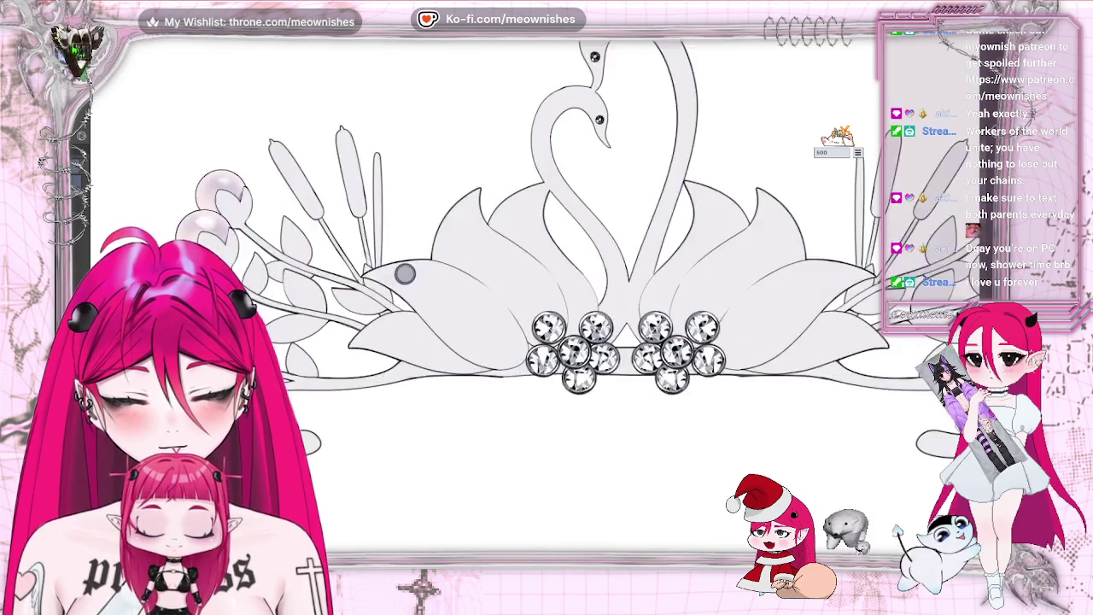
Step: Scroll the view up and left toward the left swan's wing
scroll(537, 307, "up", 2)
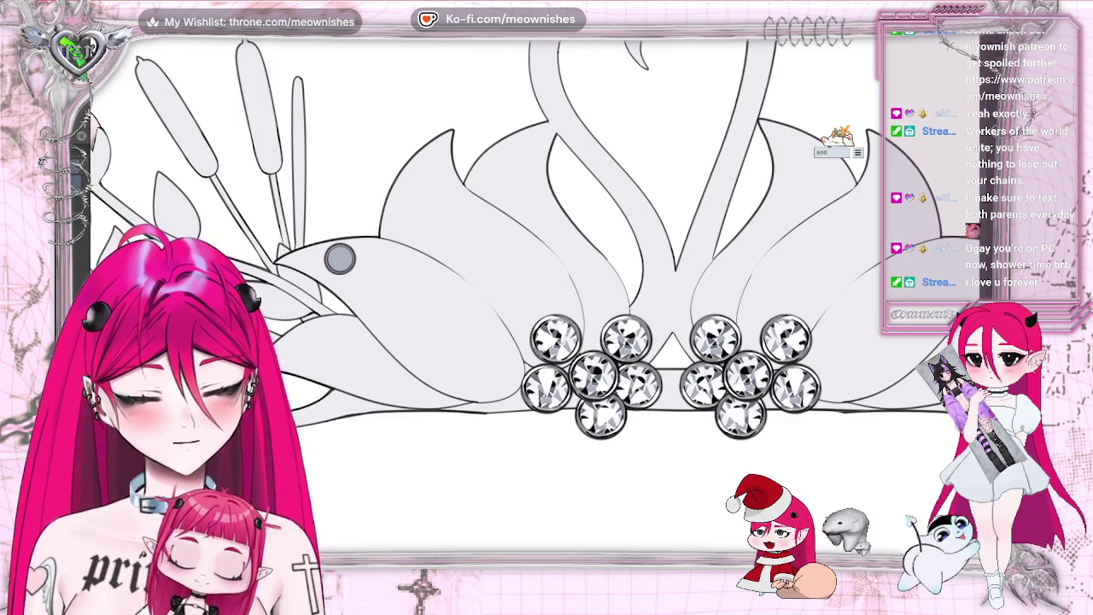
scroll(535, 245, "left", 5)
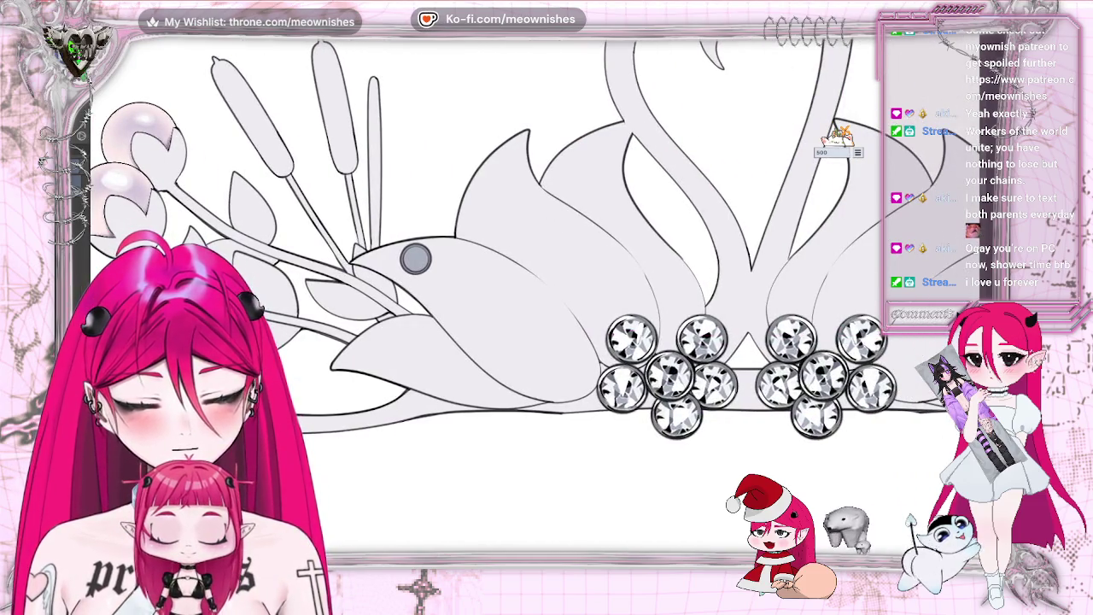
scroll(541, 302, "up", 2)
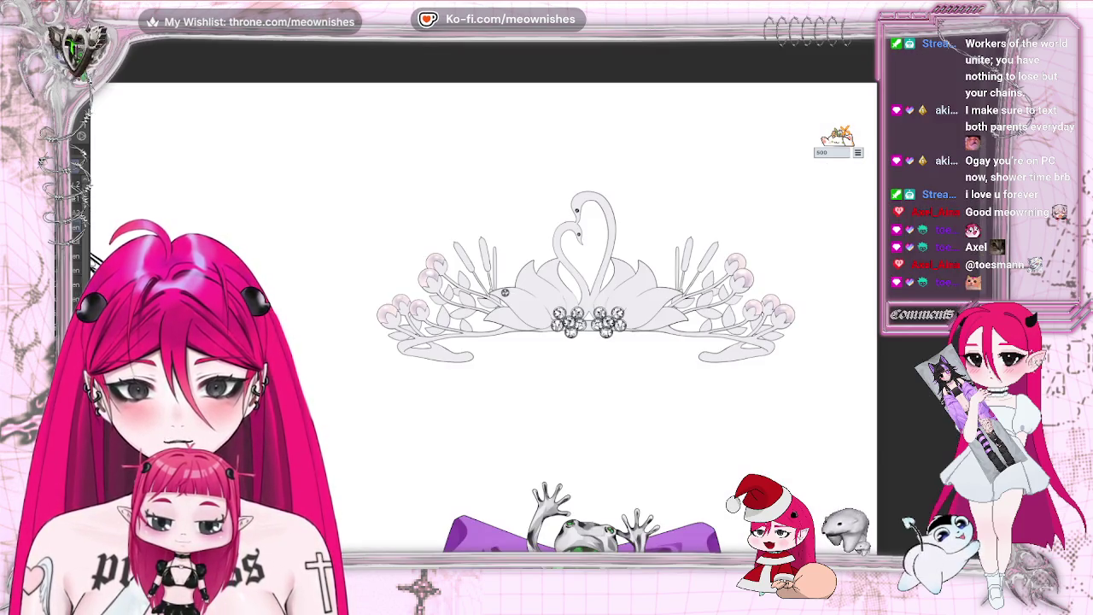
scroll(572, 342, "down", 1)
scroll(572, 341, "down", 1)
scroll(573, 325, "down", 1)
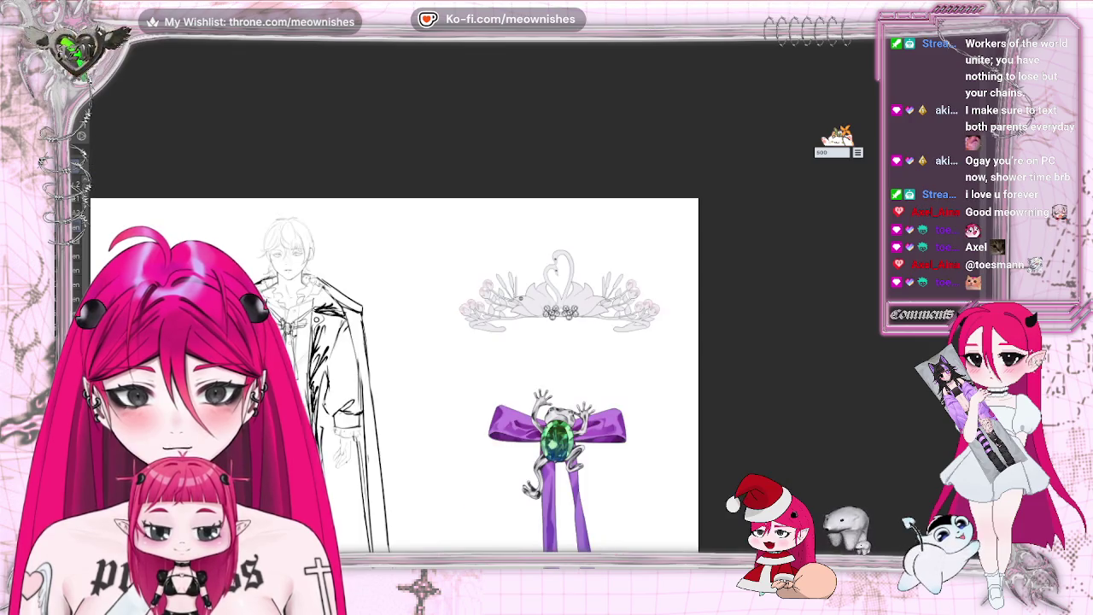
scroll(572, 325, "up", 1)
scroll(572, 325, "up", 1)
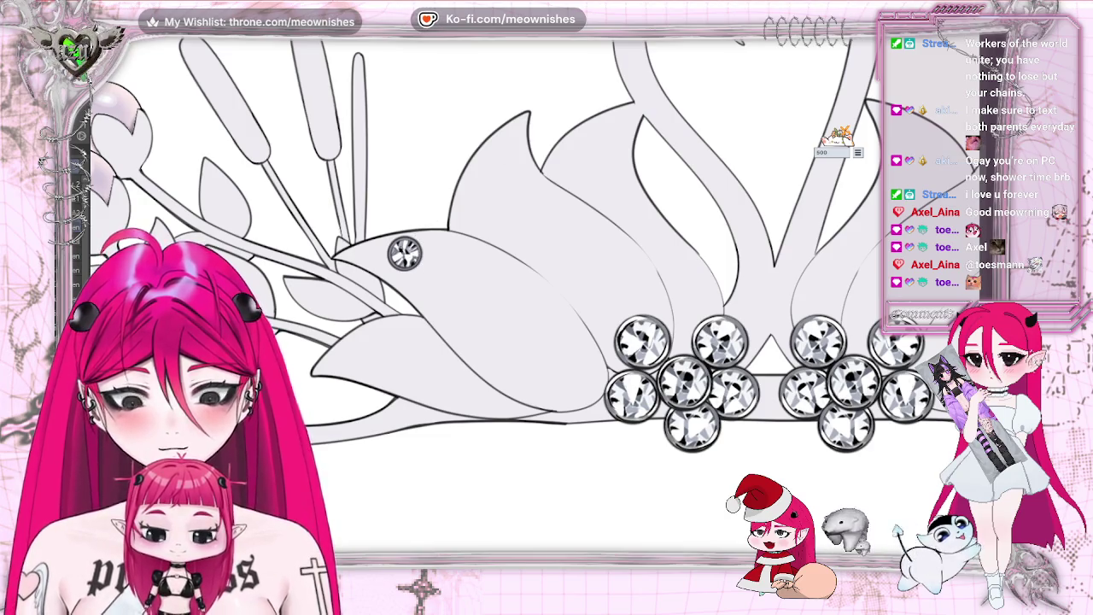
scroll(535, 300, "up", 1)
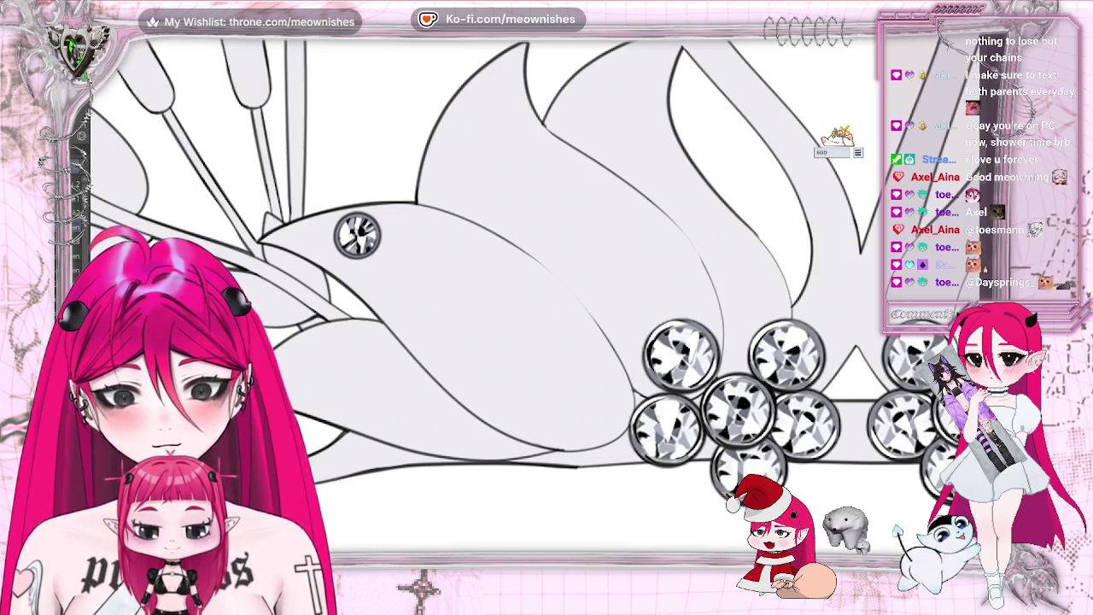
scroll(547, 282, "down", 5)
scroll(547, 282, "down", 3)
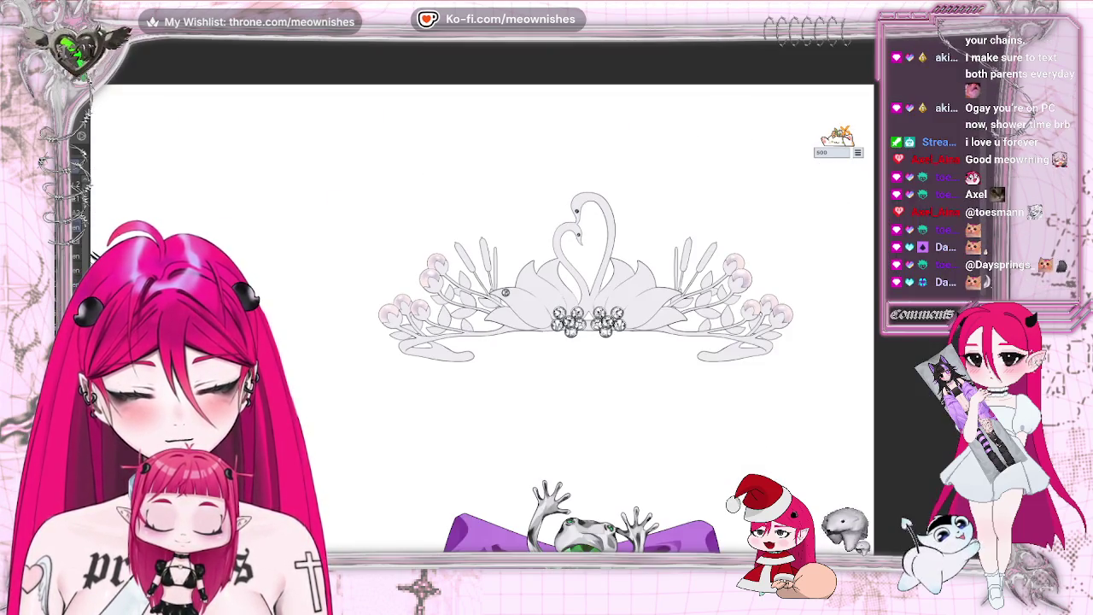
scroll(535, 307, "down", 2)
scroll(523, 296, "up", 3)
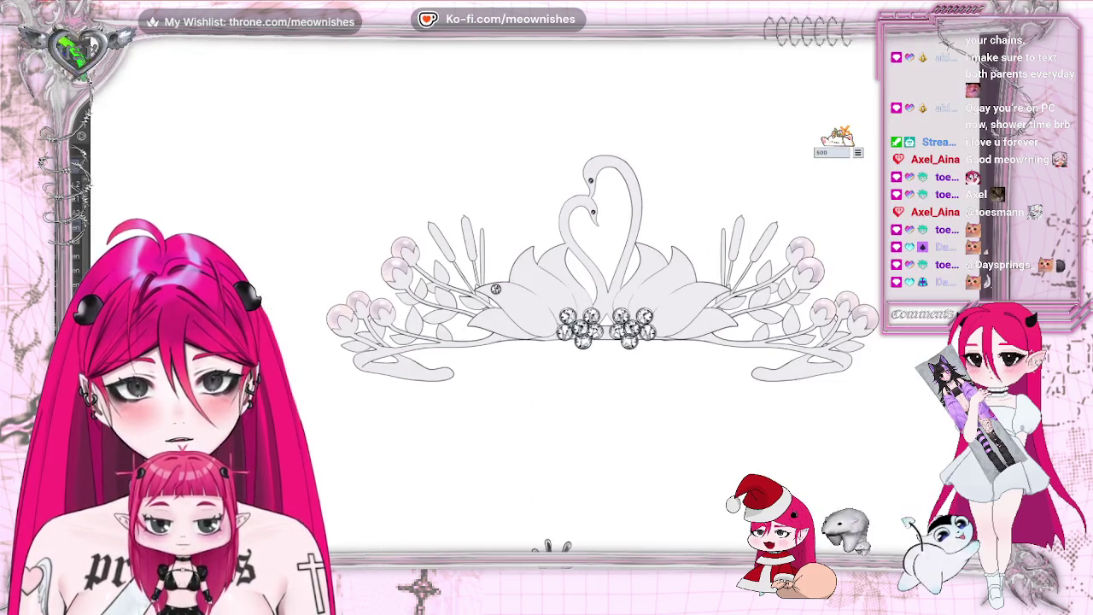
scroll(522, 296, "up", 2)
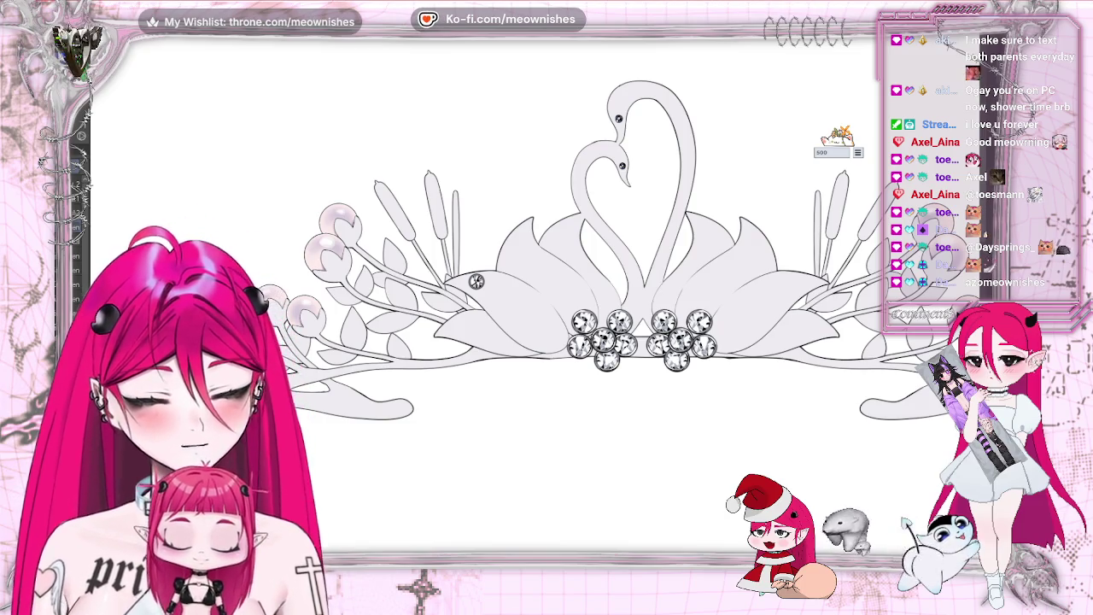
scroll(524, 301, "up", 3)
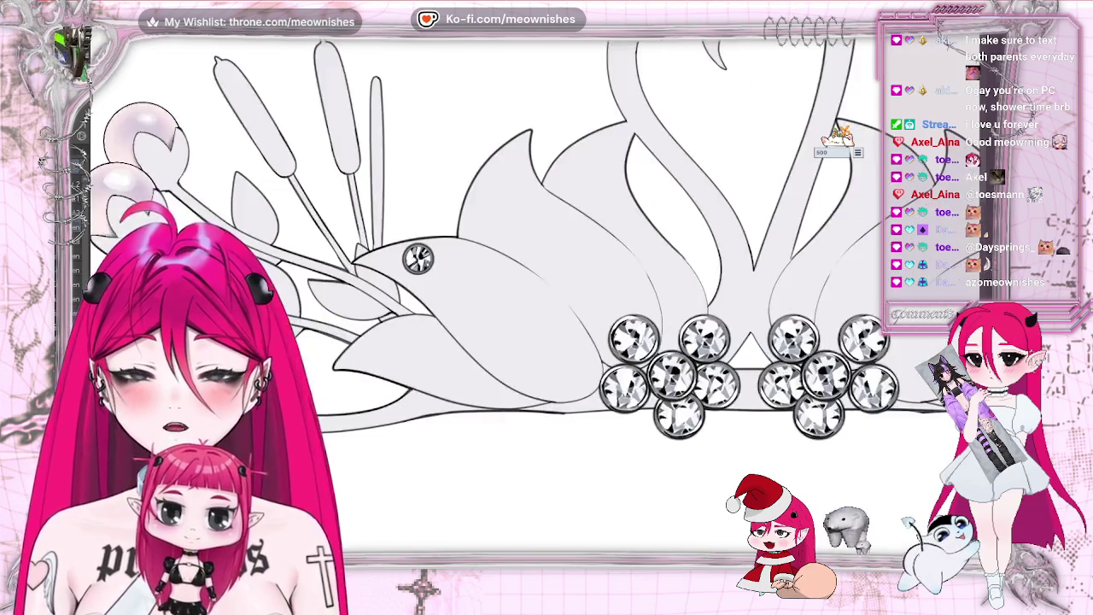
scroll(524, 301, "up", 2)
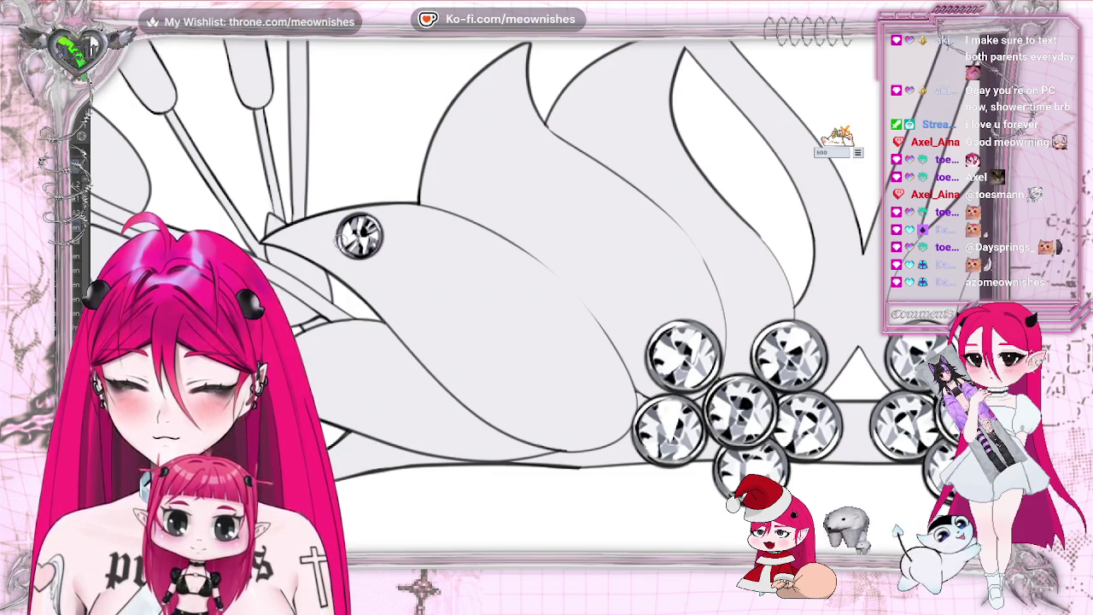
scroll(478, 325, "down", 2)
scroll(478, 324, "down", 3)
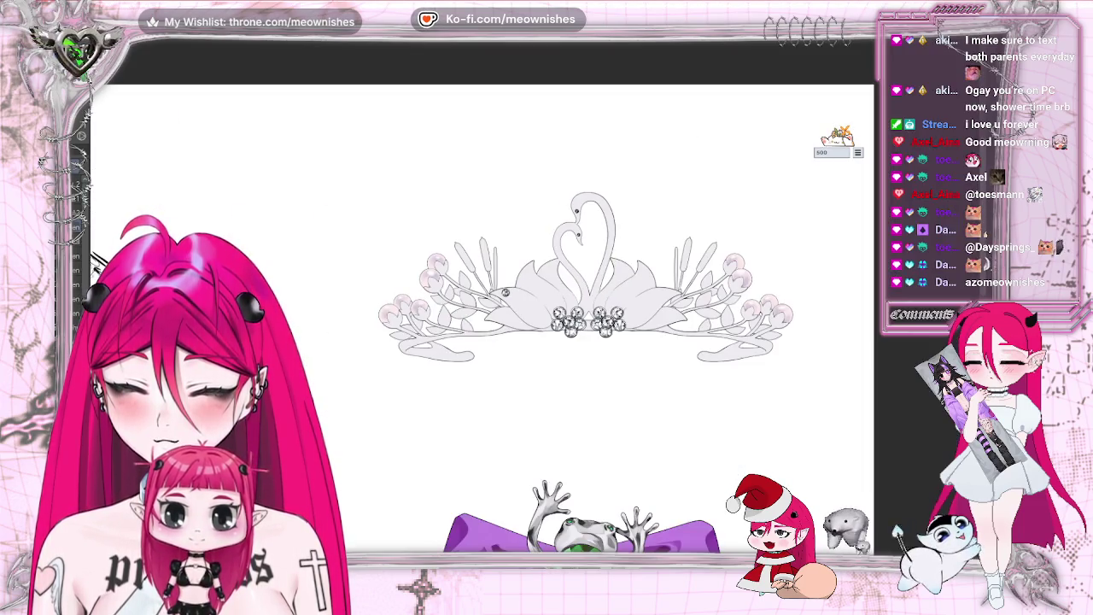
scroll(560, 295, "down", 2)
scroll(550, 299, "up", 3)
scroll(551, 299, "up", 2)
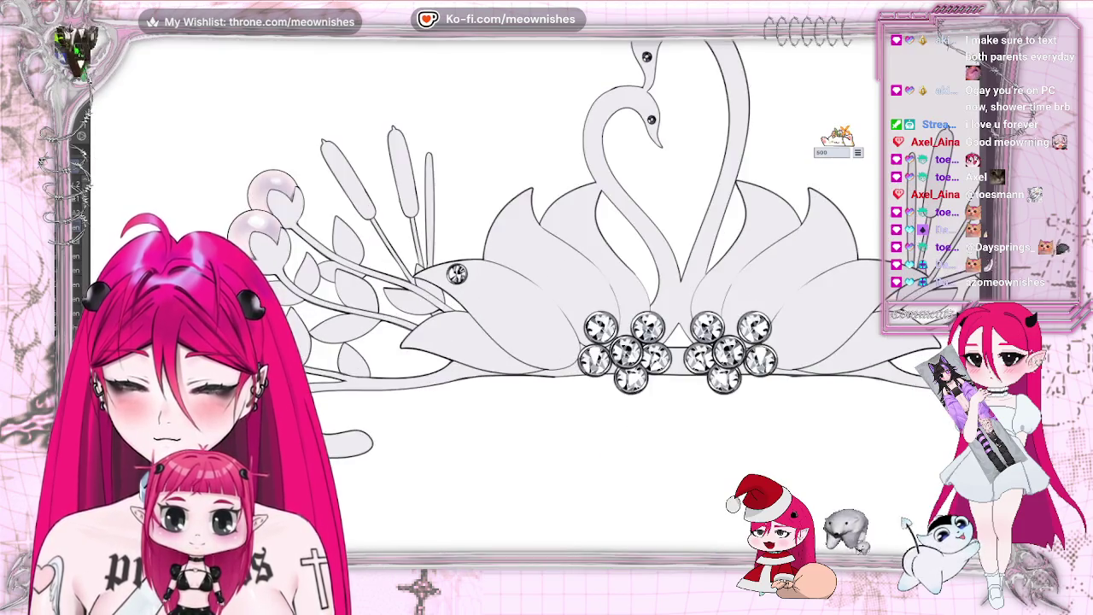
scroll(551, 299, "up", 2)
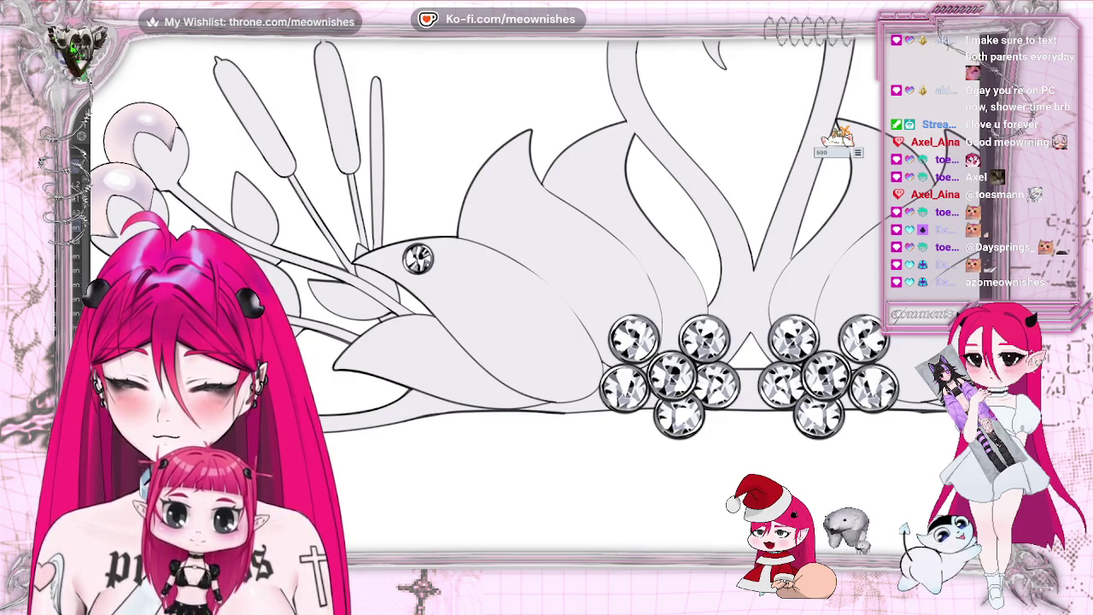
key("ctrl+plus")
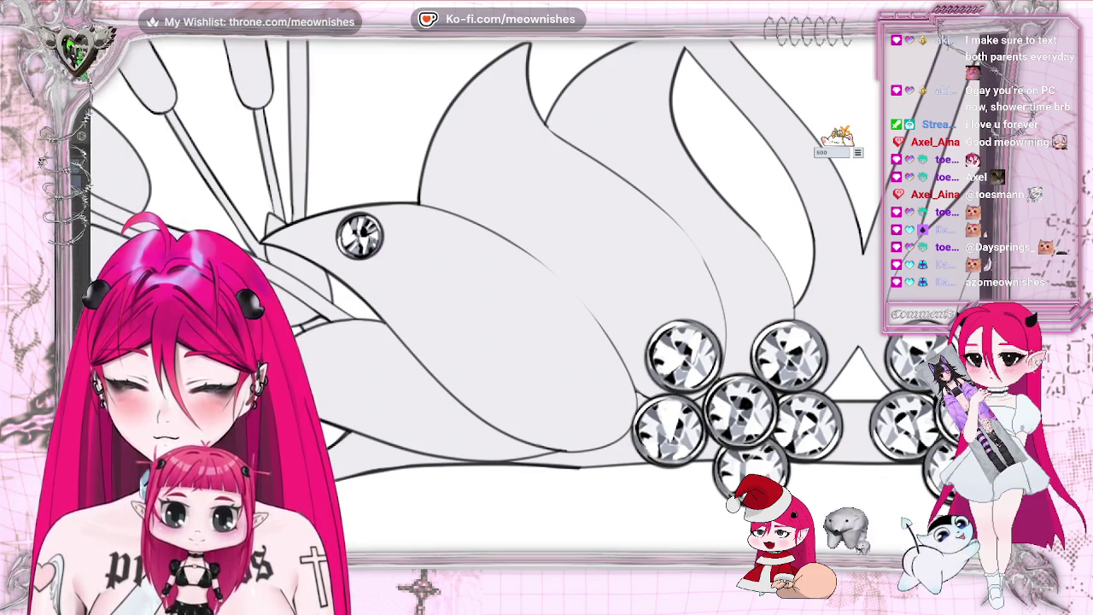
Step: Paste another small crystal and place it beside the first along the wing edge
key("ctrl+v")
left_click_drag(436, 286, 453, 296)
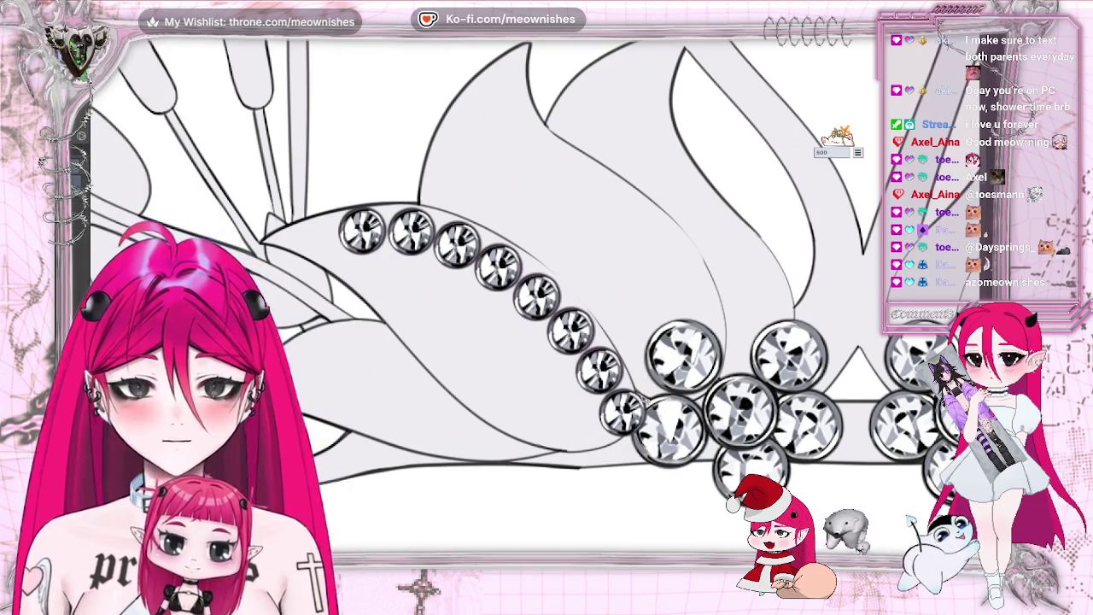
scroll(540, 299, "down", 10)
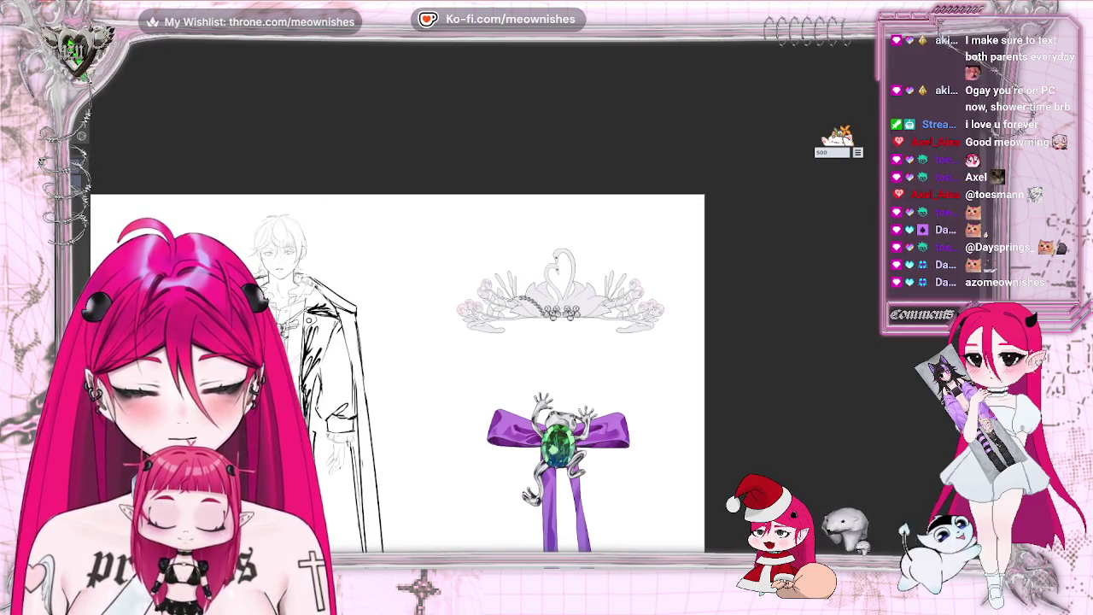
scroll(504, 312, "down", 3)
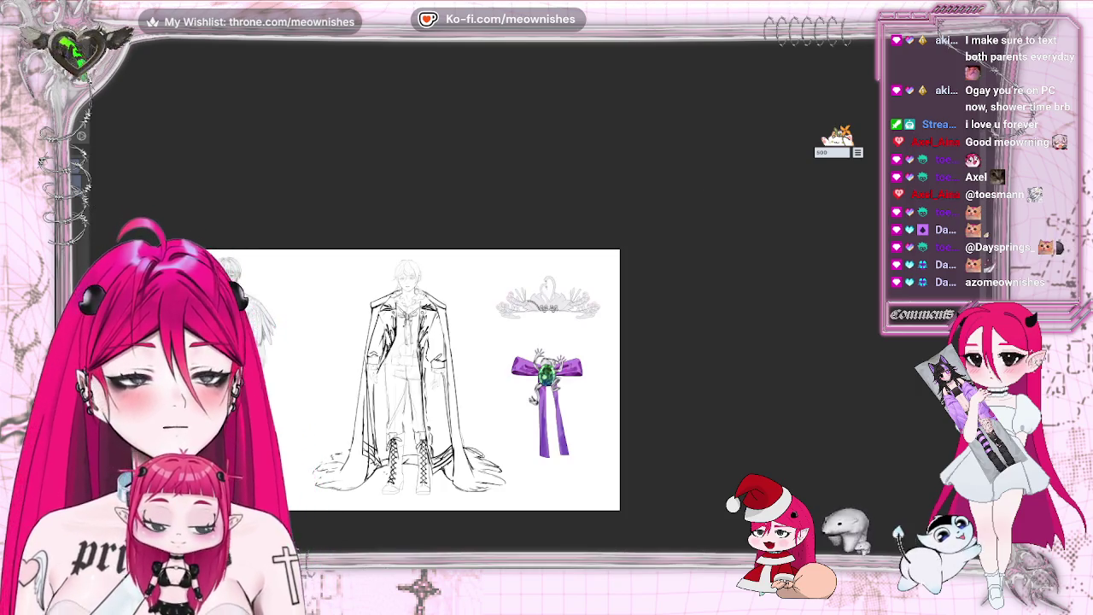
scroll(511, 312, "up", 8)
scroll(533, 305, "up", 2)
scroll(533, 305, "up", 2)
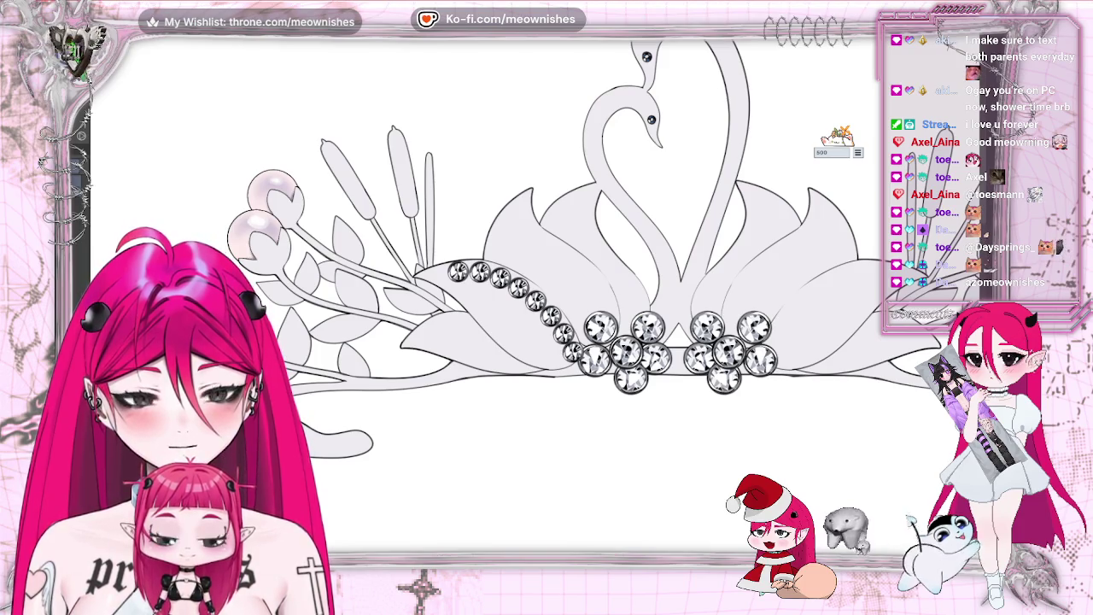
left_click(94, 30)
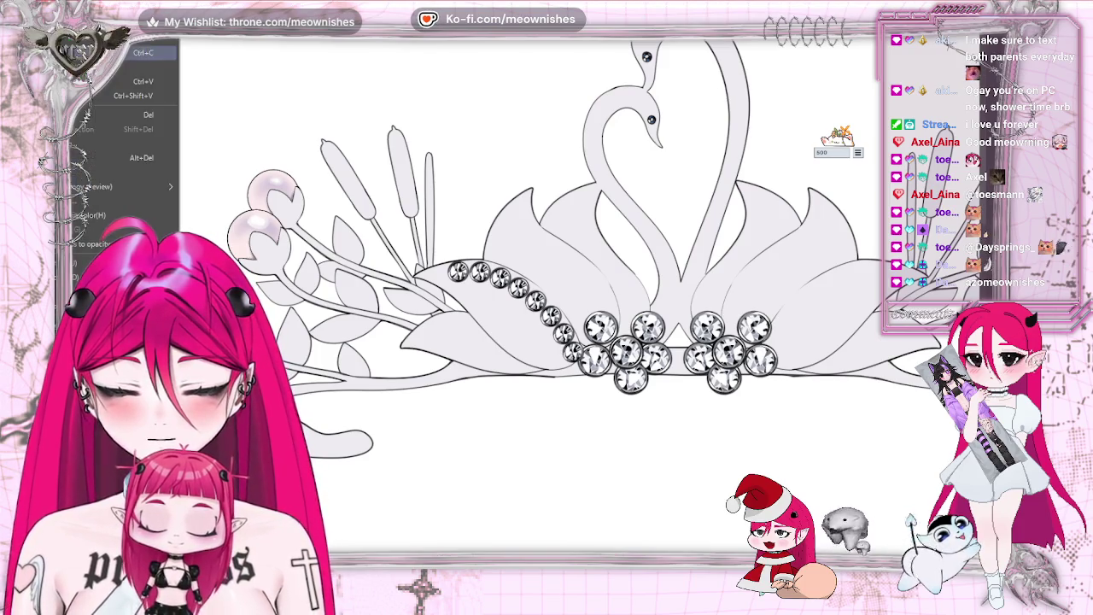
Step: Paste a second crystal row, stagger it below the first and scale it down slightly
left_click(143, 81)
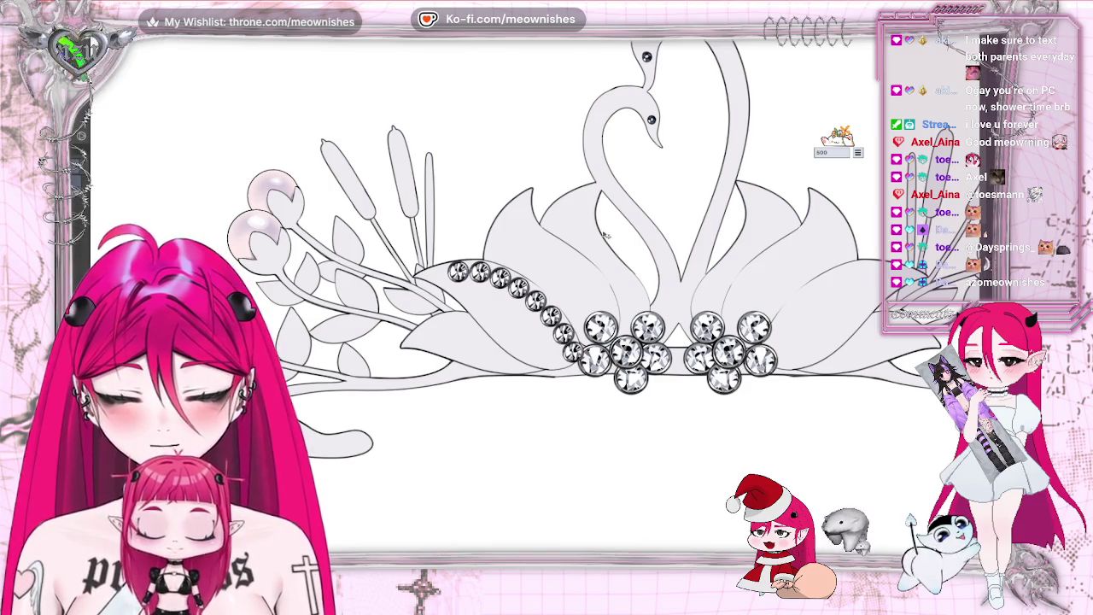
left_click_drag(623, 369, 607, 380)
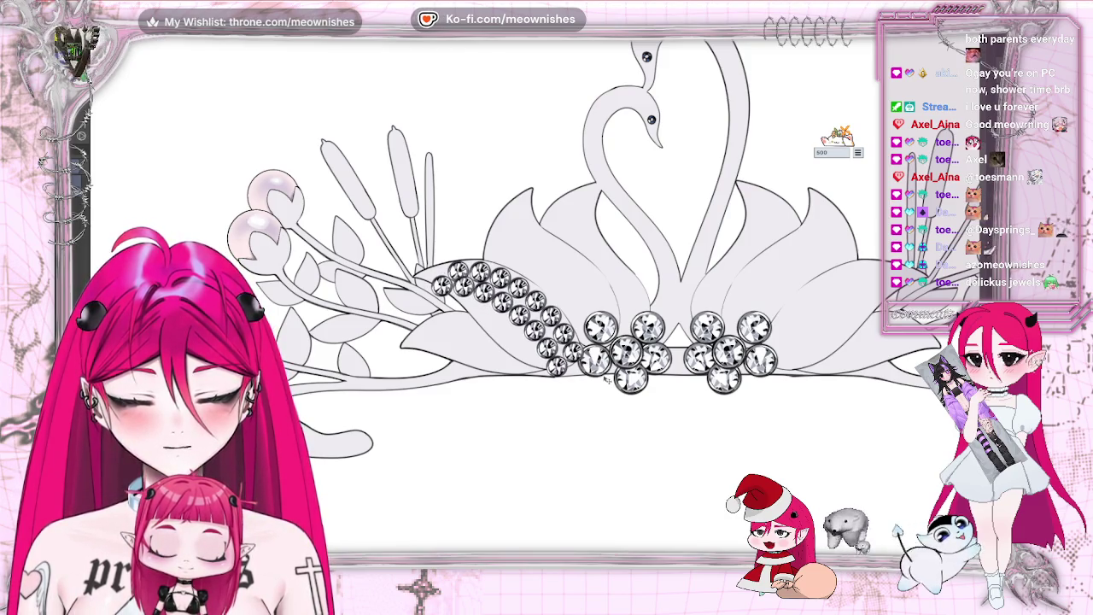
left_click_drag(604, 377, 606, 381)
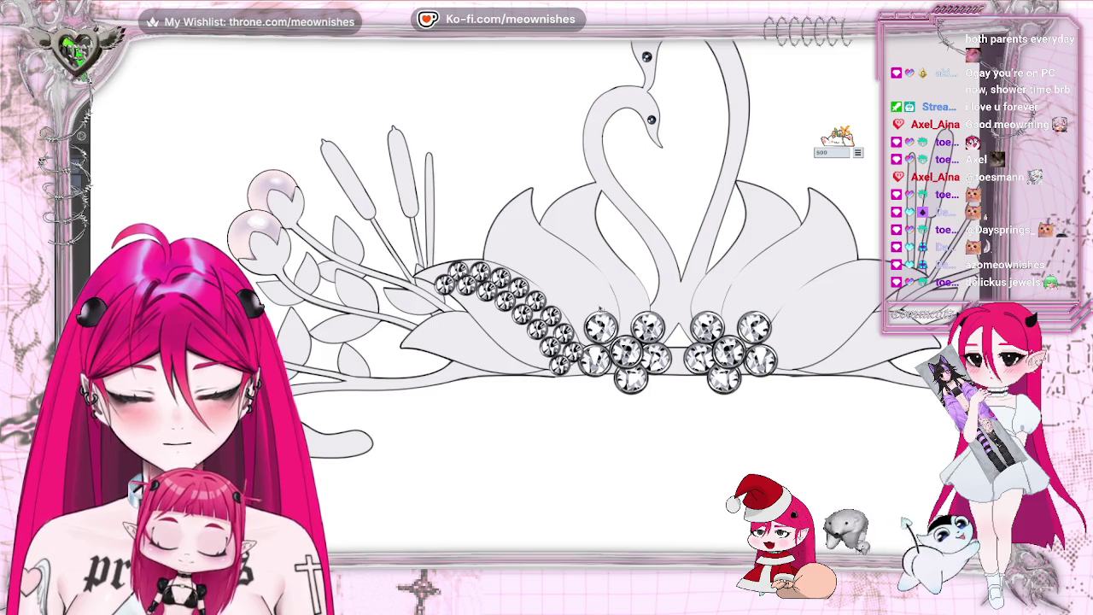
key("ctrl+t")
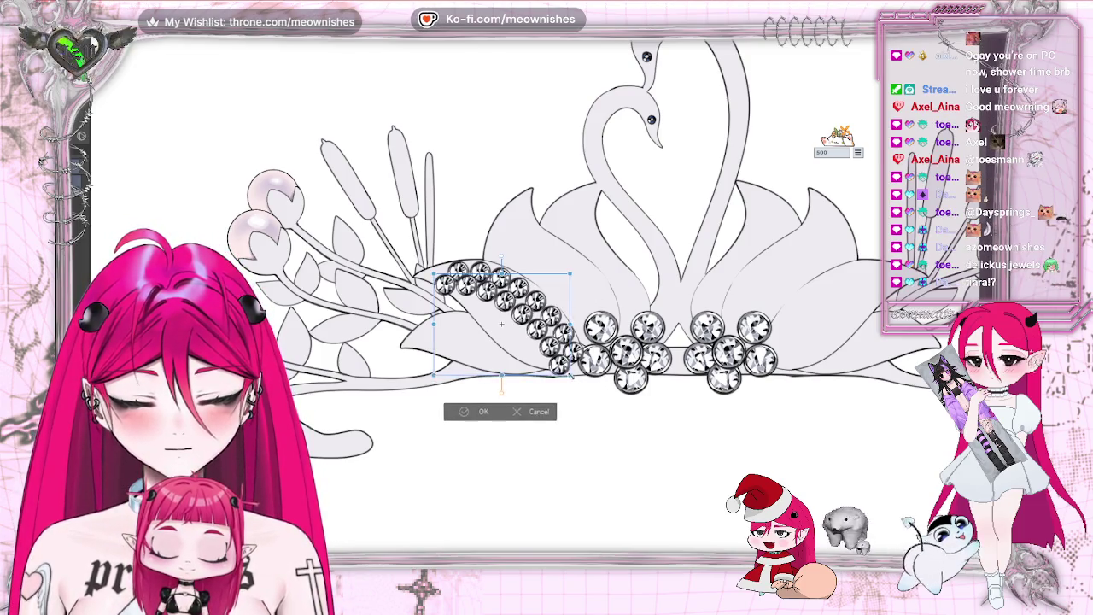
left_click_drag(571, 374, 568, 371)
left_click_drag(502, 325, 502, 325)
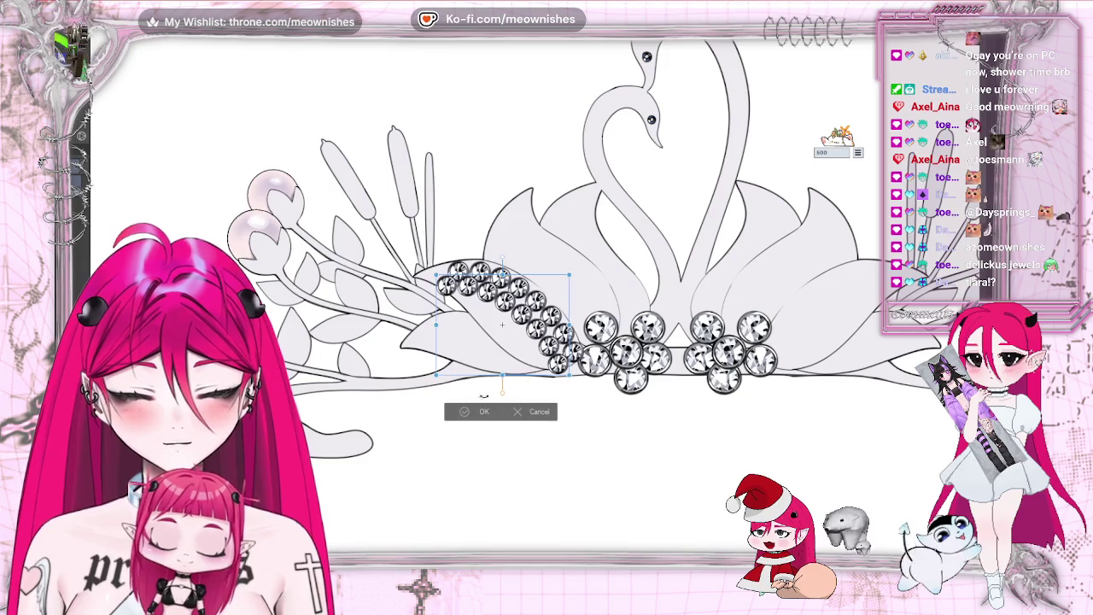
key("Return")
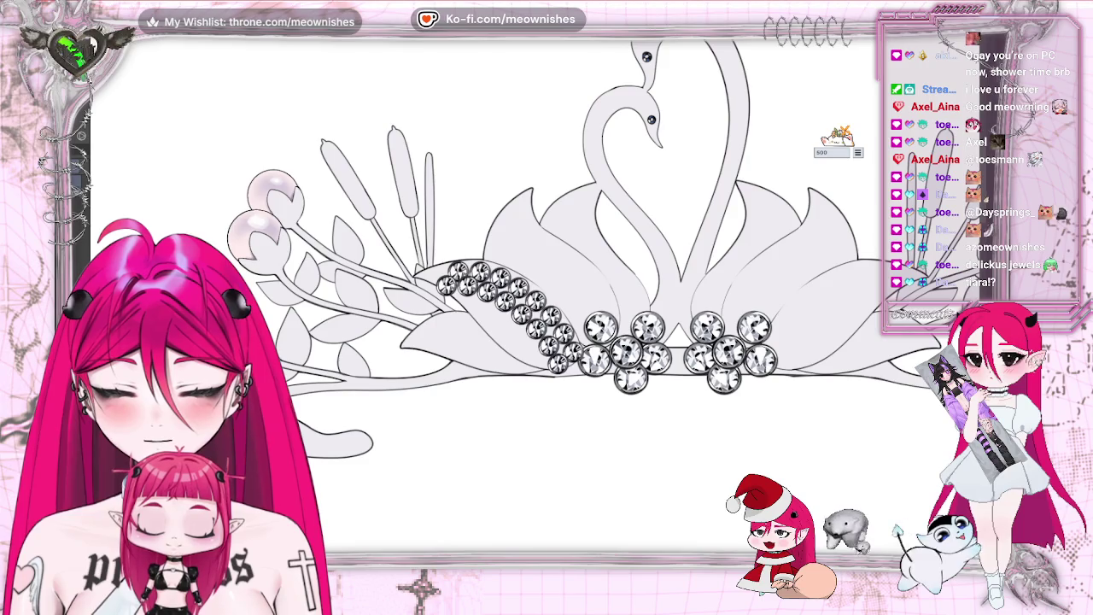
Step: Move another crystal row further down the wing
left_click_drag(565, 382, 560, 389)
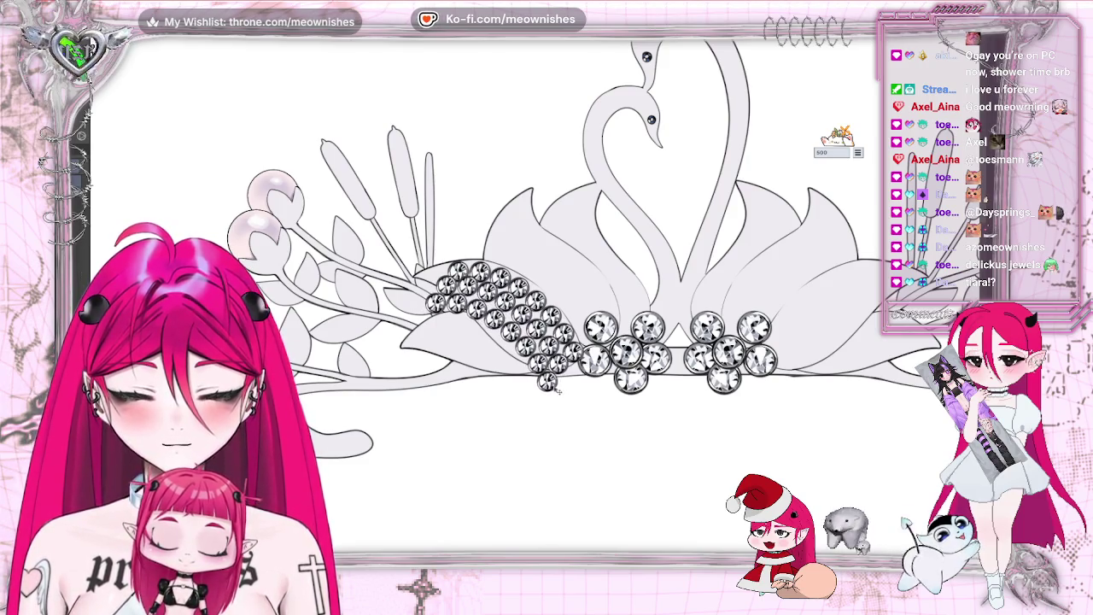
scroll(560, 389, "down", 1)
scroll(561, 389, "down", 2)
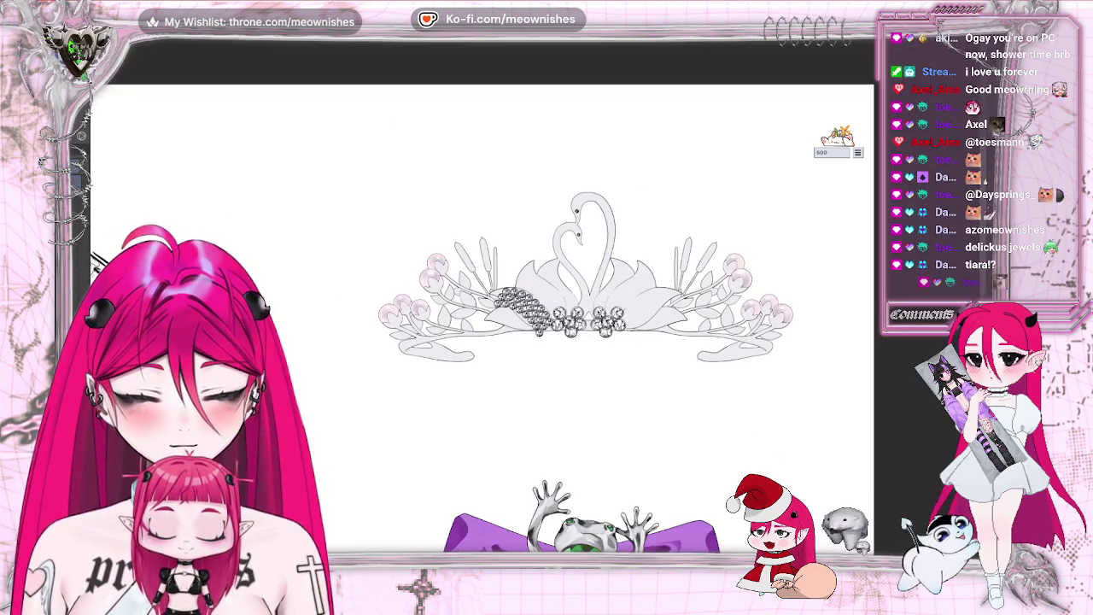
Step: Extend the crystal pavé down over the wing and nudge it slightly left
scroll(560, 388, "down", 3)
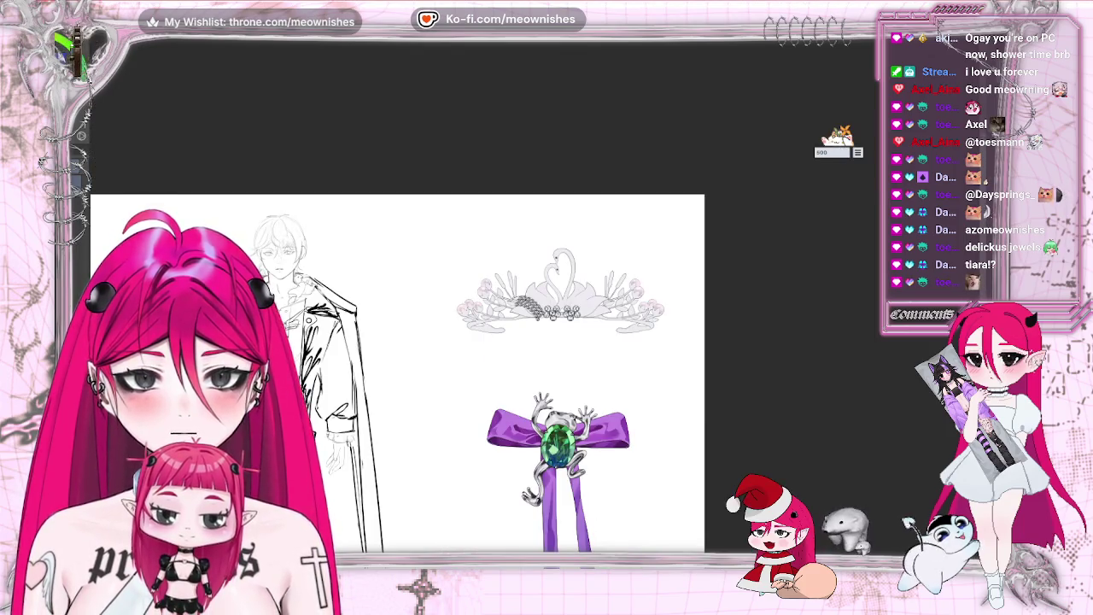
scroll(559, 291, "down", 1)
scroll(560, 291, "up", 5)
scroll(559, 290, "up", 1)
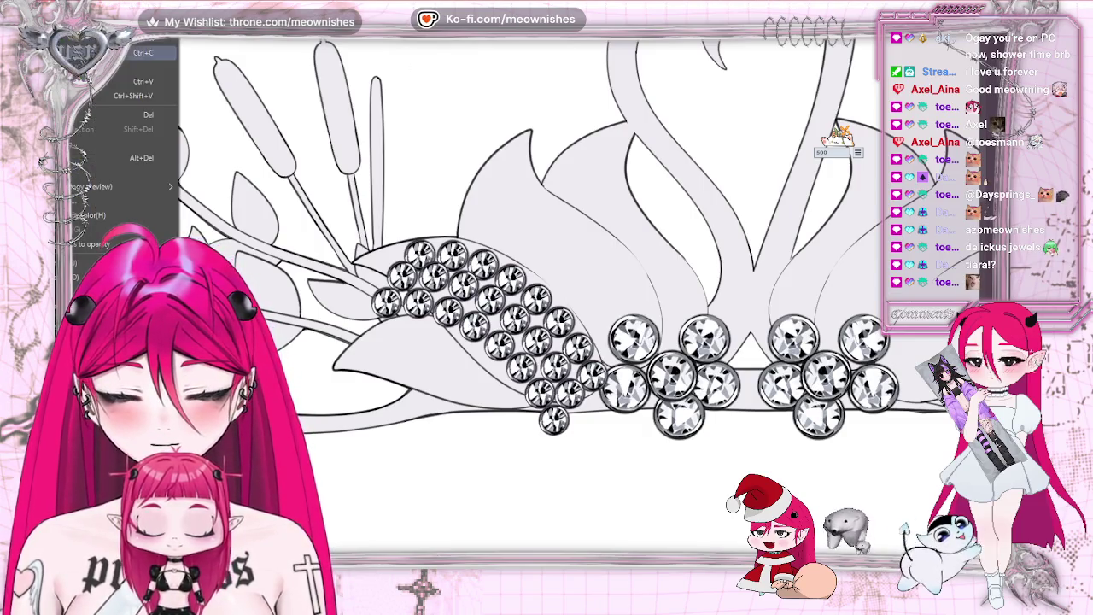
left_click_drag(553, 419, 533, 440)
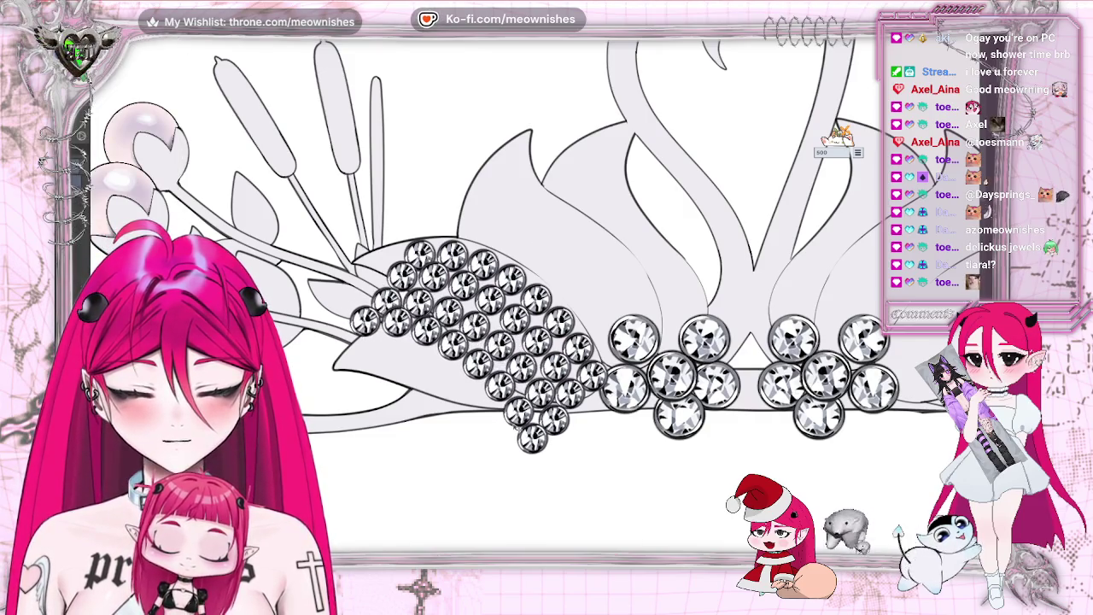
key("ctrl+t")
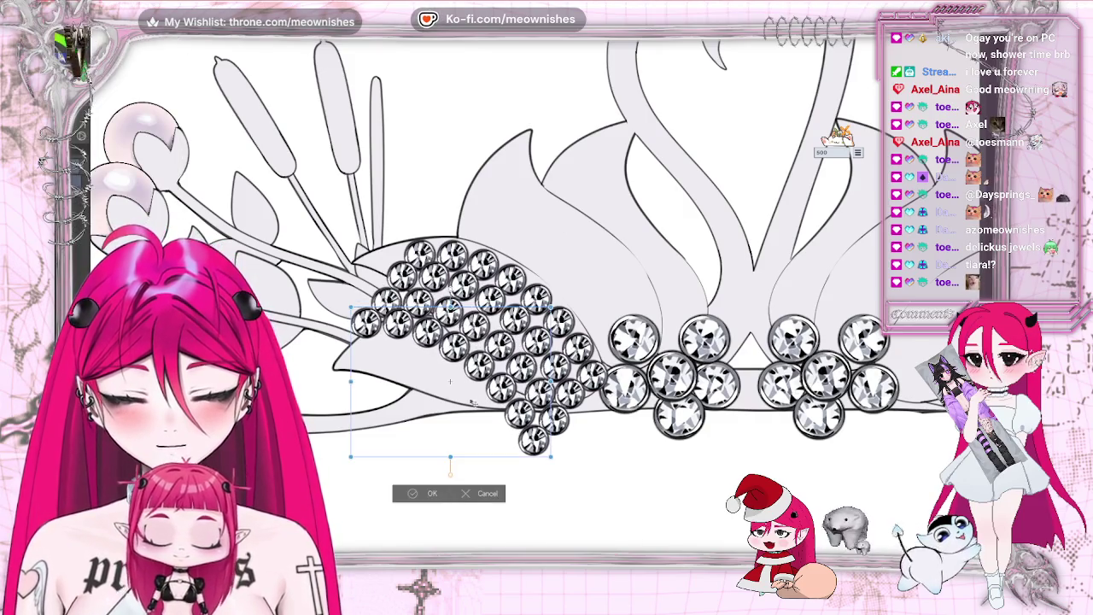
left_click_drag(457, 376, 448, 375)
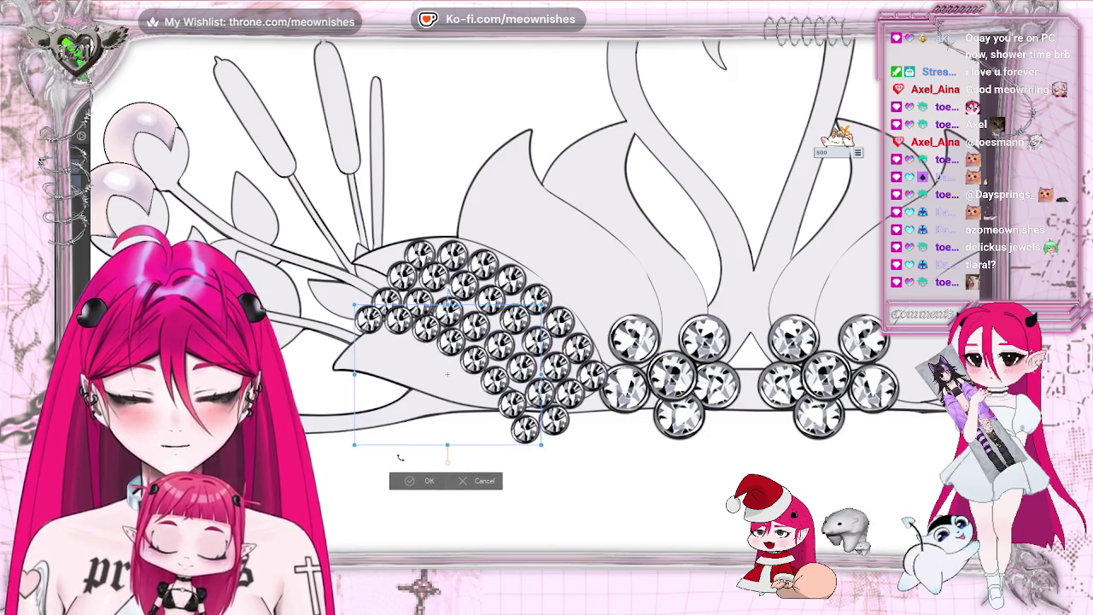
key("Return")
key("ctrl+minus")
key("ctrl+minus")
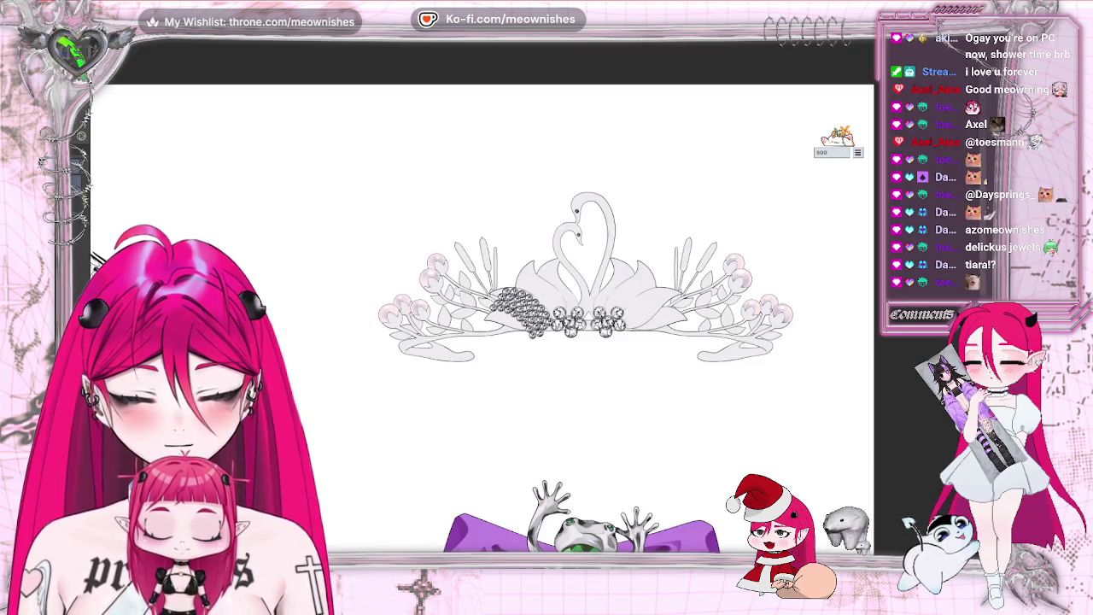
key("ctrl+plus")
key("ctrl+plus")
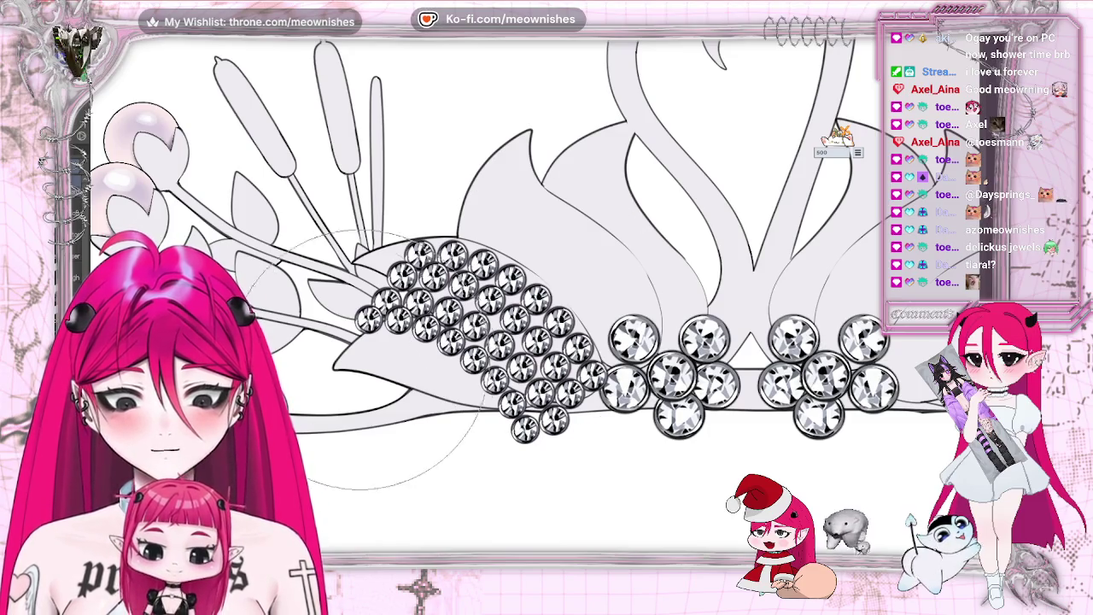
Step: Erase stray gems at the pavé's edges and remove a test gem trail on the upper stem
left_click(376, 323)
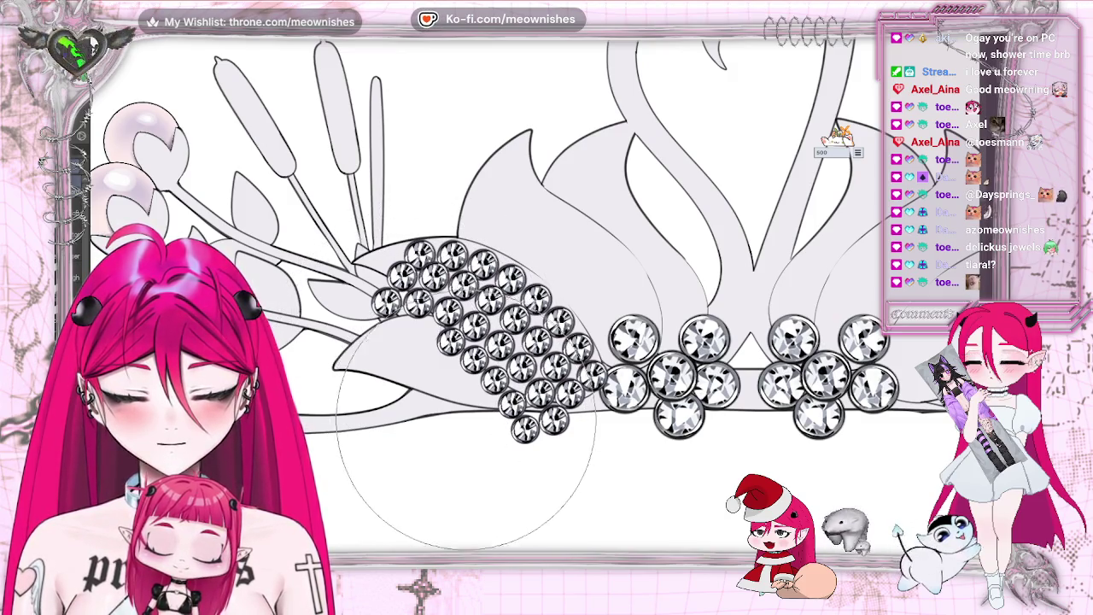
left_click(523, 424)
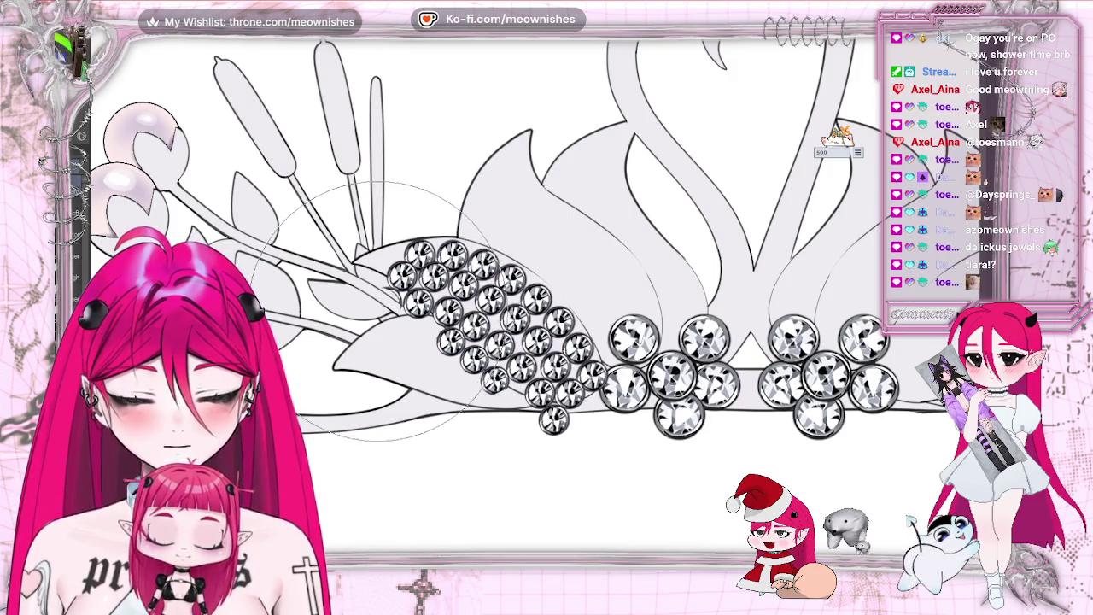
mouse_move(512, 461)
left_mouse_down()
mouse_move(547, 421)
mouse_move(572, 411)
left_mouse_up()
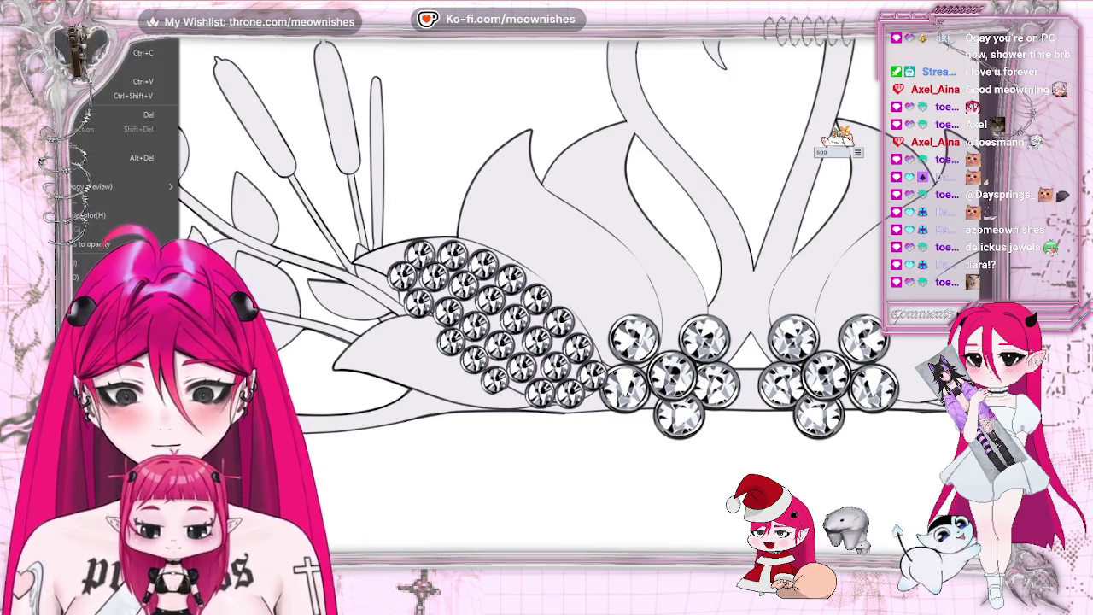
left_click_drag(378, 256, 209, 138)
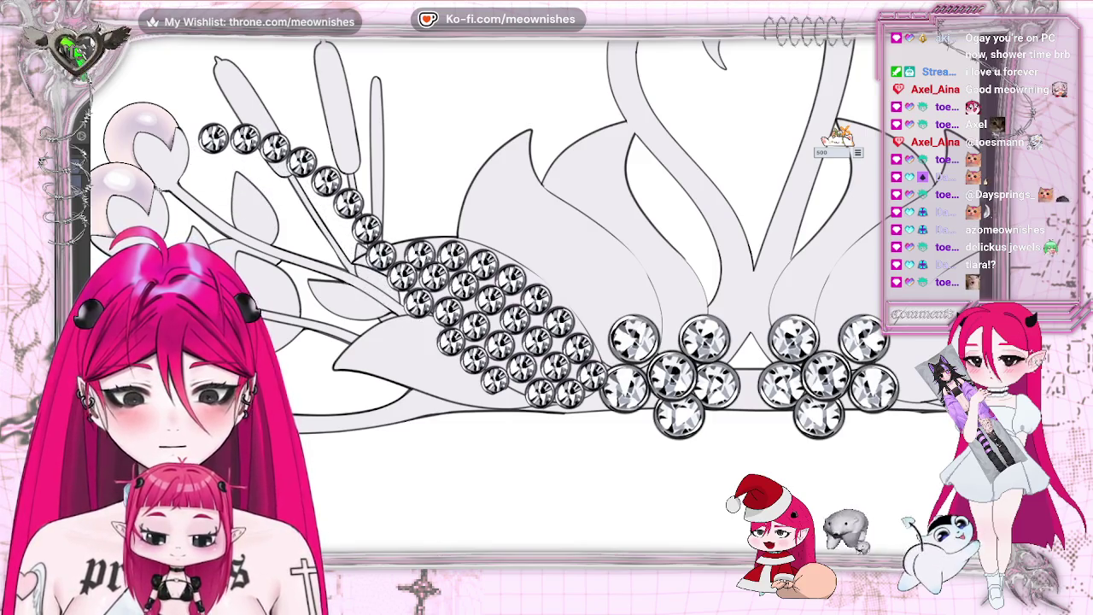
left_click_drag(214, 137, 325, 186)
left_click_drag(367, 137, 350, 222)
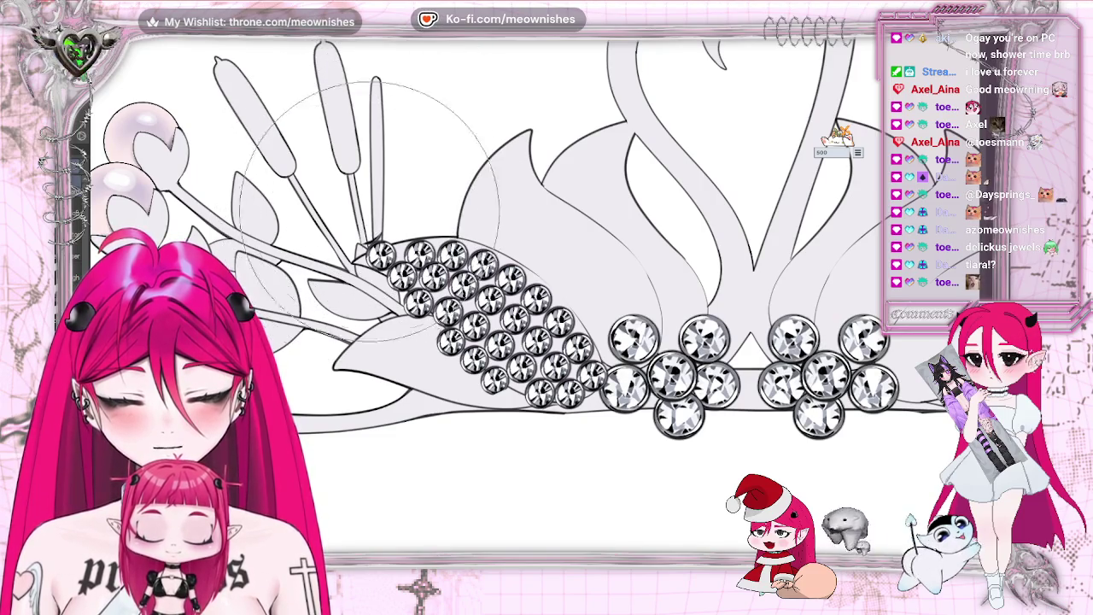
key("ctrl+0")
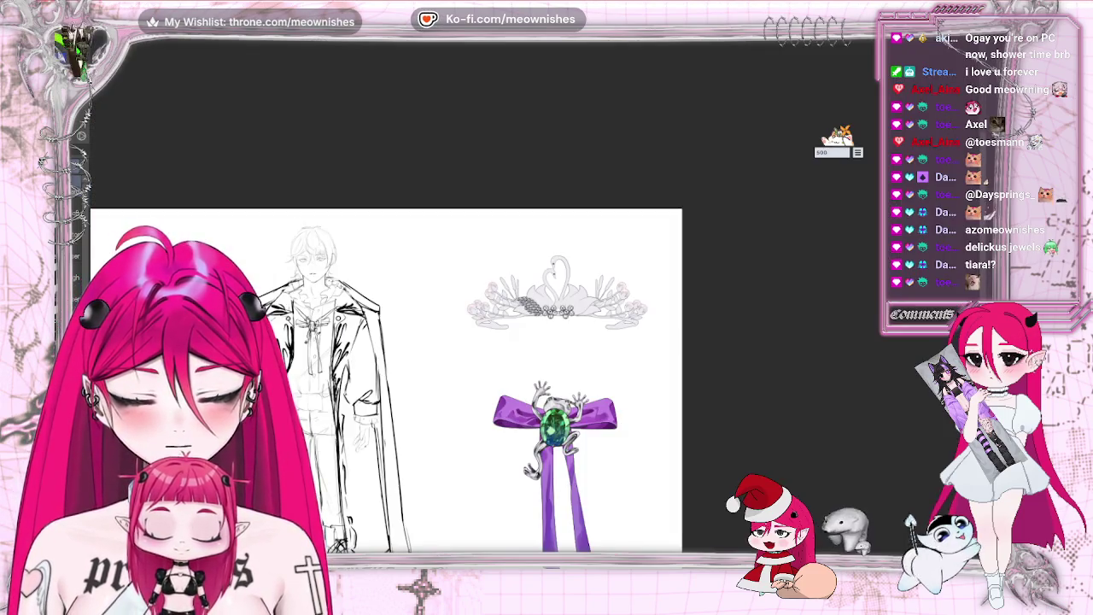
Step: Zoom in on the swan tiara, stamp three gems, then undo recent gems to thin the pavé
key("ctrl+plus")
key("ctrl+plus")
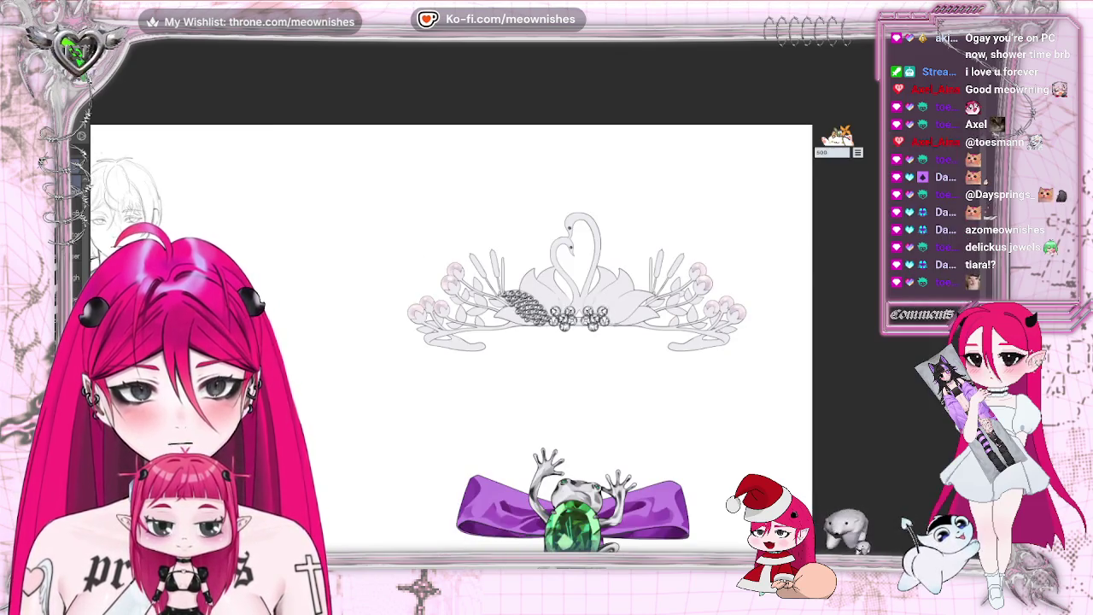
key("ctrl+plus")
key("ctrl+plus")
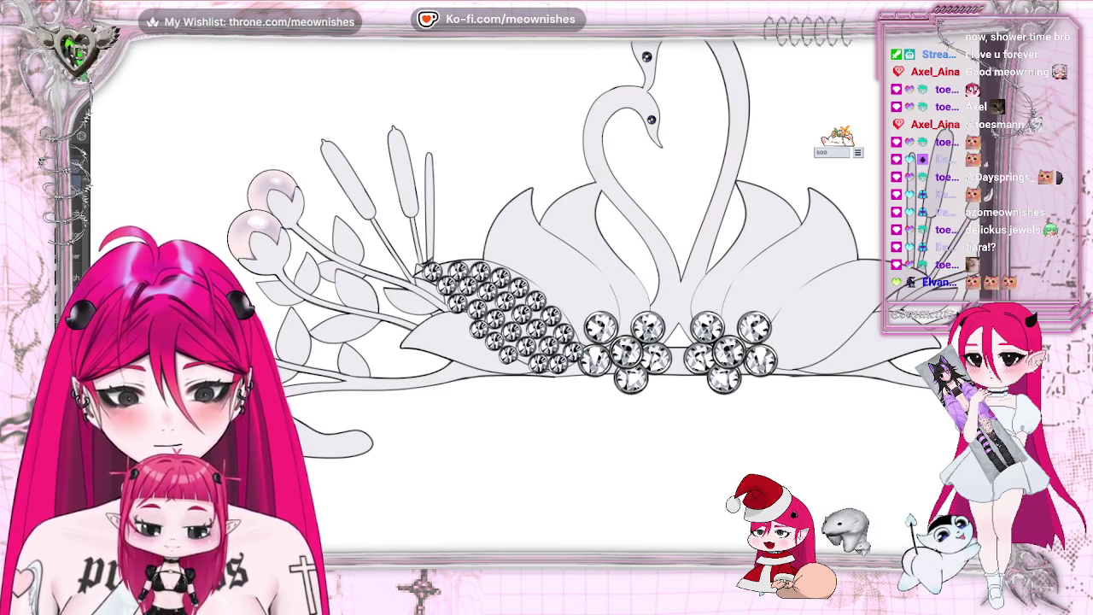
left_click(548, 381)
left_click(436, 303)
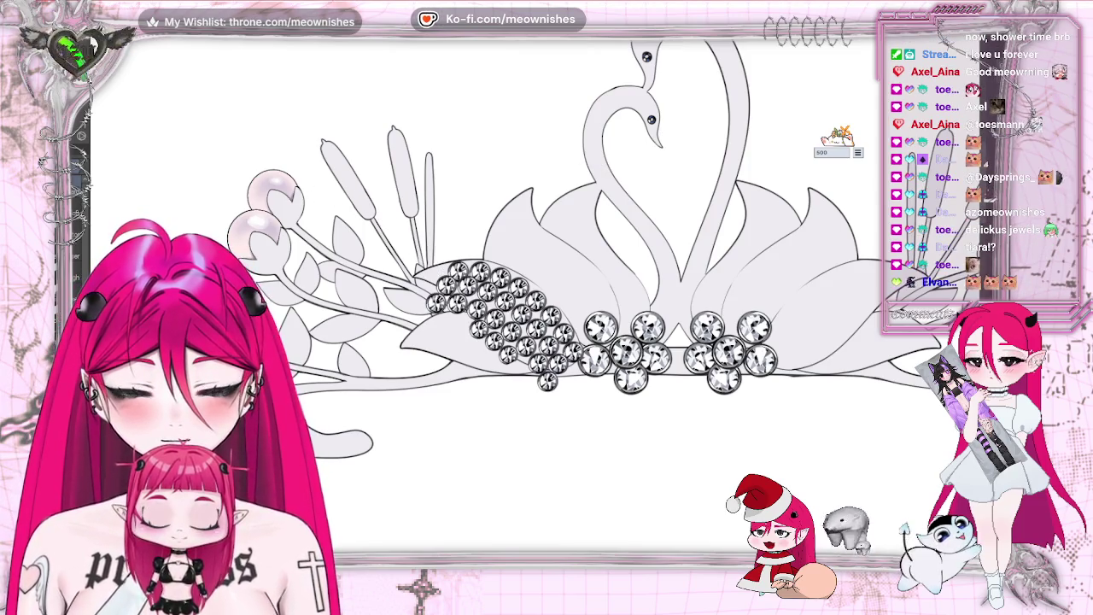
left_click(526, 385)
key("ctrl+z")
key("ctrl+z")
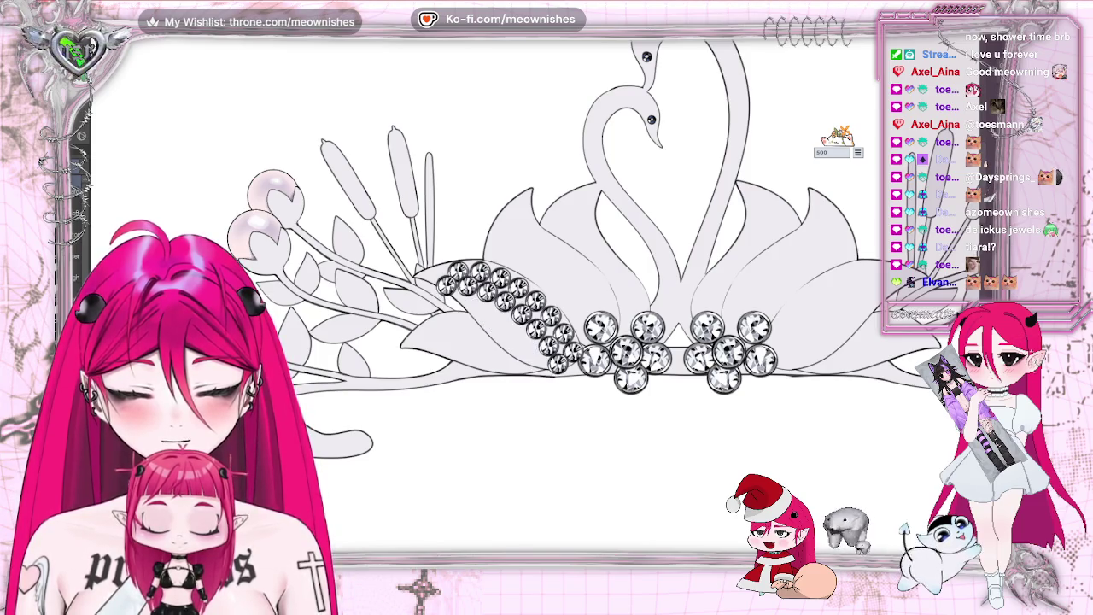
key("ctrl+z")
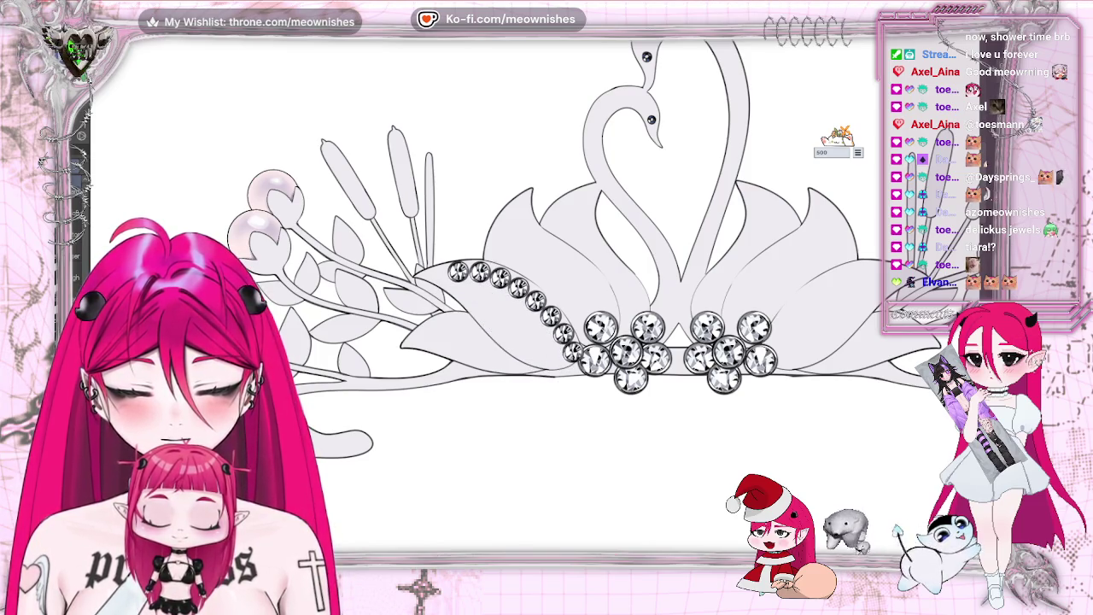
Step: Undo the remaining curved-row gems on the wing and zoom in on the tiara
key("ctrl+z")
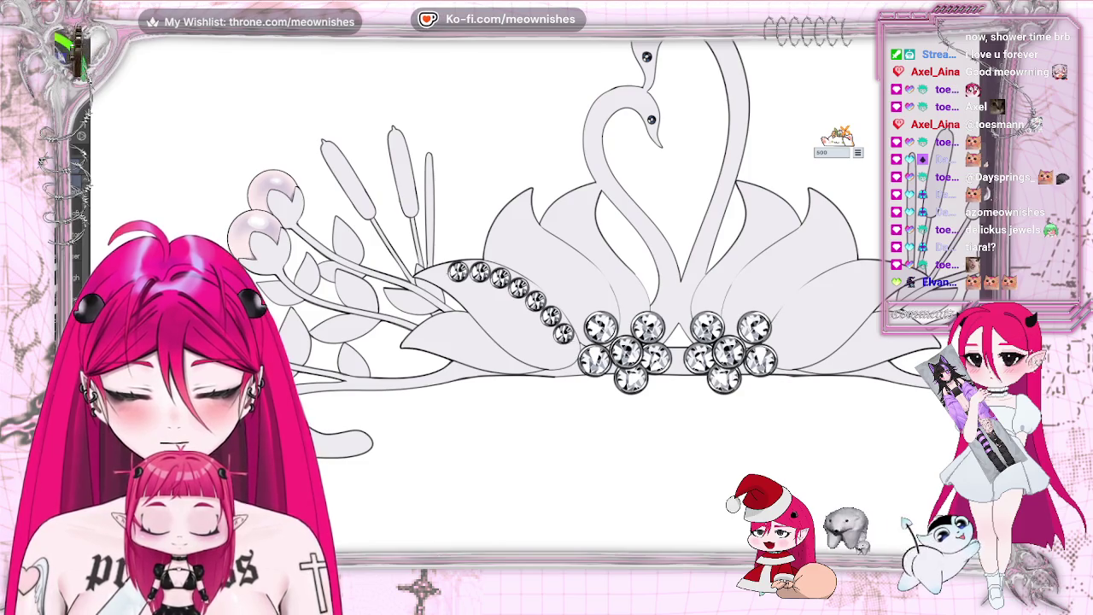
key("ctrl+z")
key("ctrl+z")
key("ctrl+z")
key("ctrl+z")
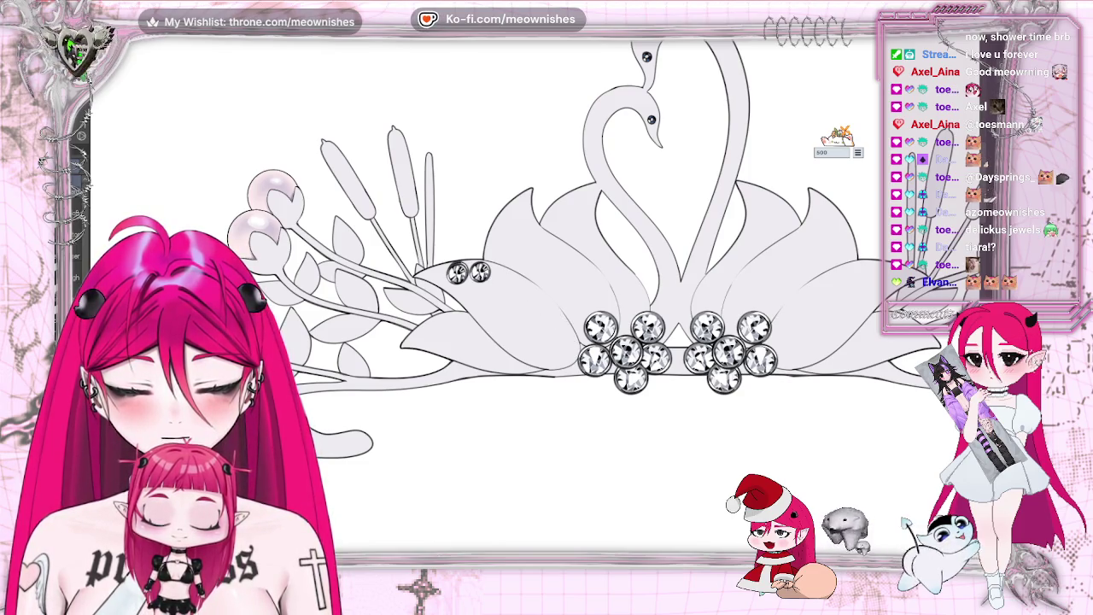
key("ctrl+z")
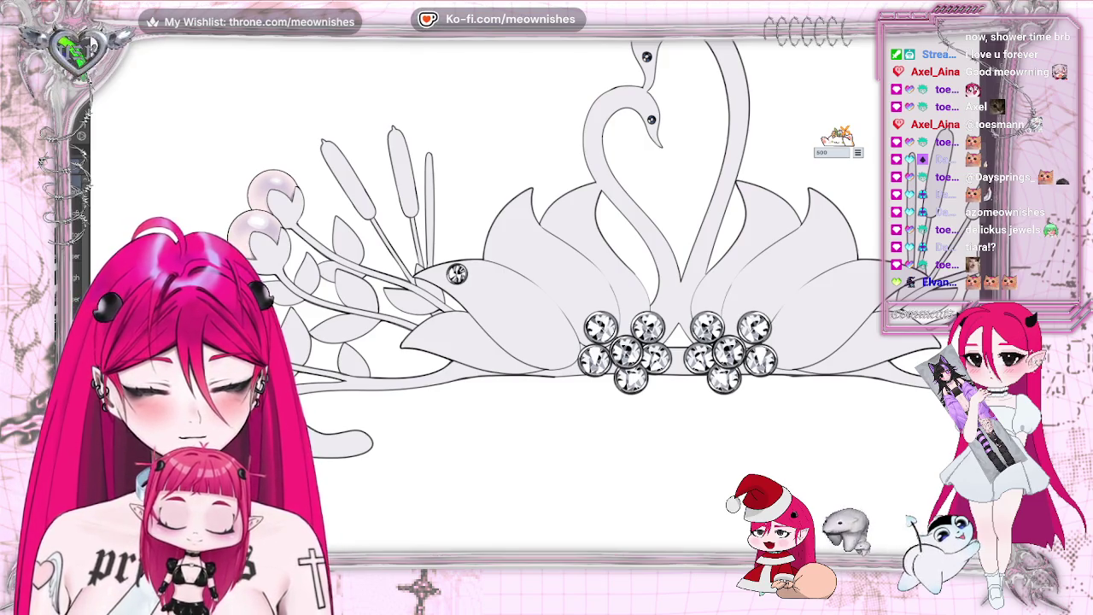
key("ctrl+plus")
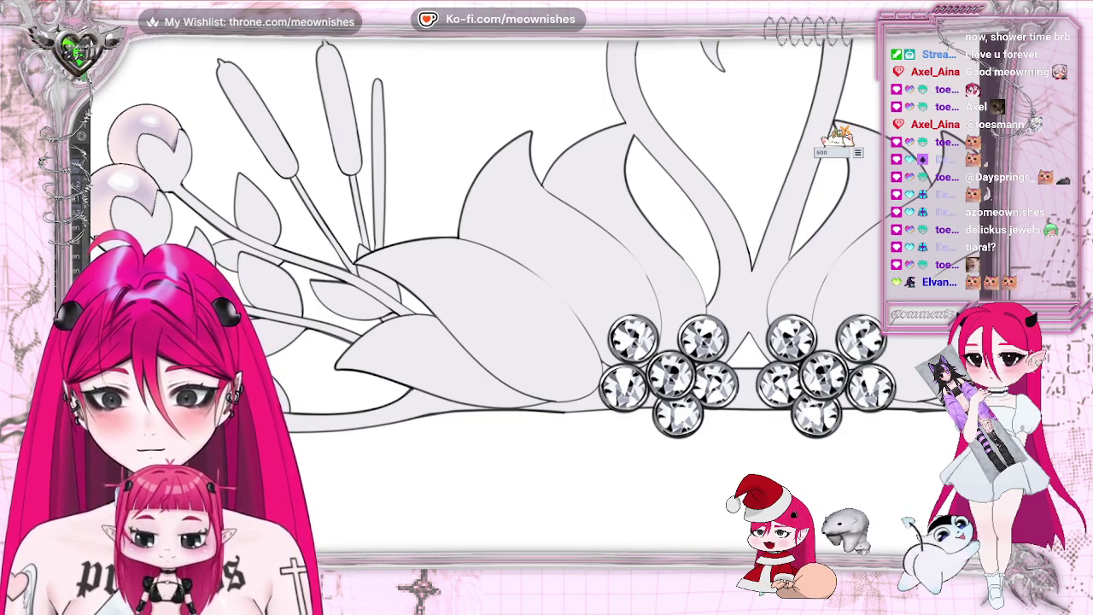
key("m")
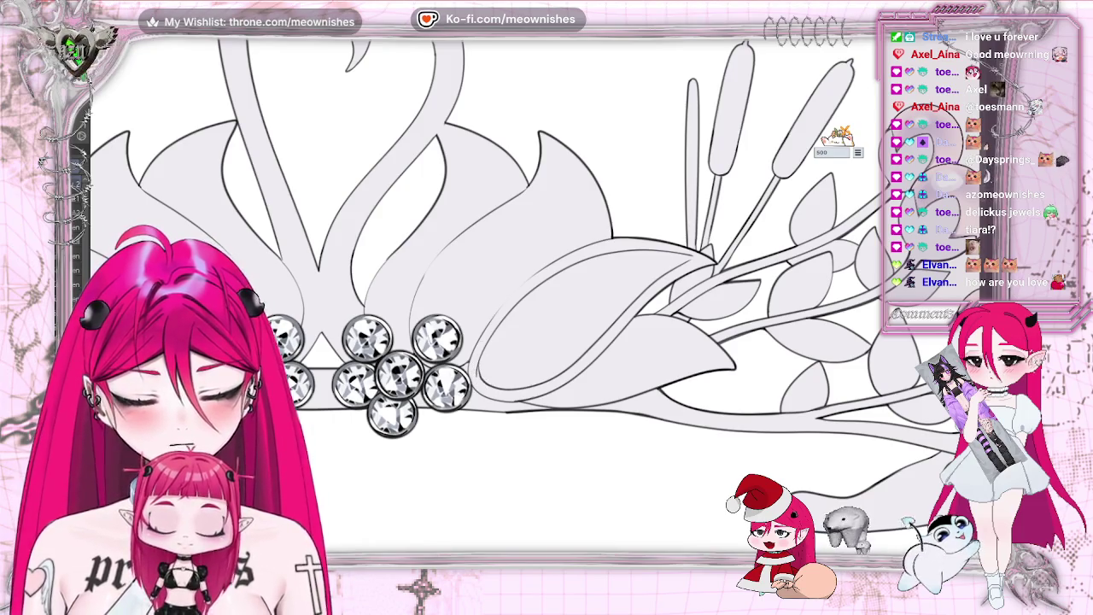
scroll(512, 308, "up", 1)
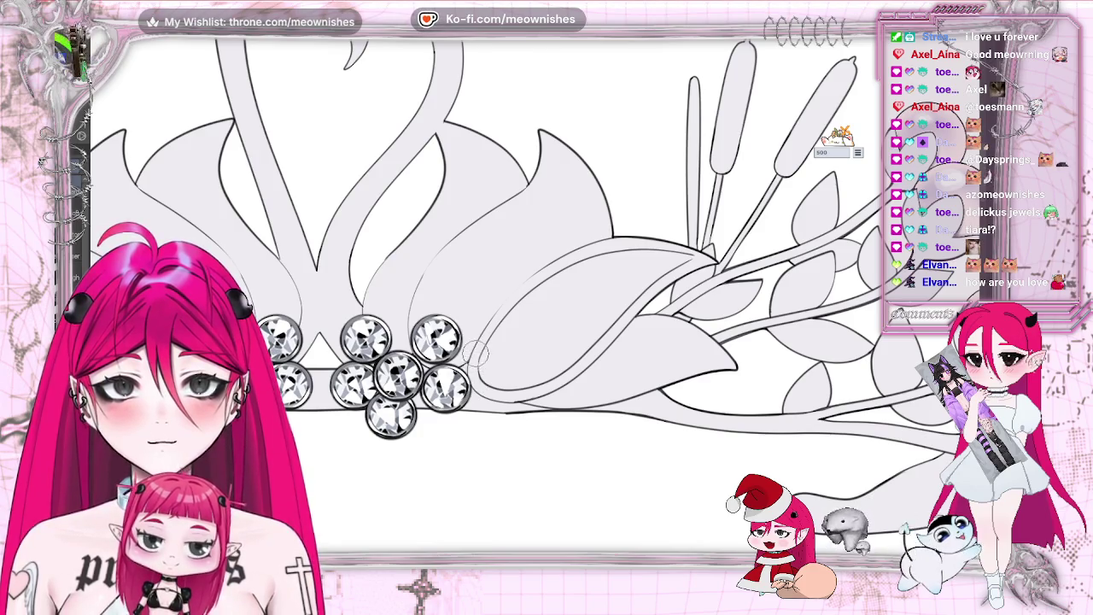
key("h")
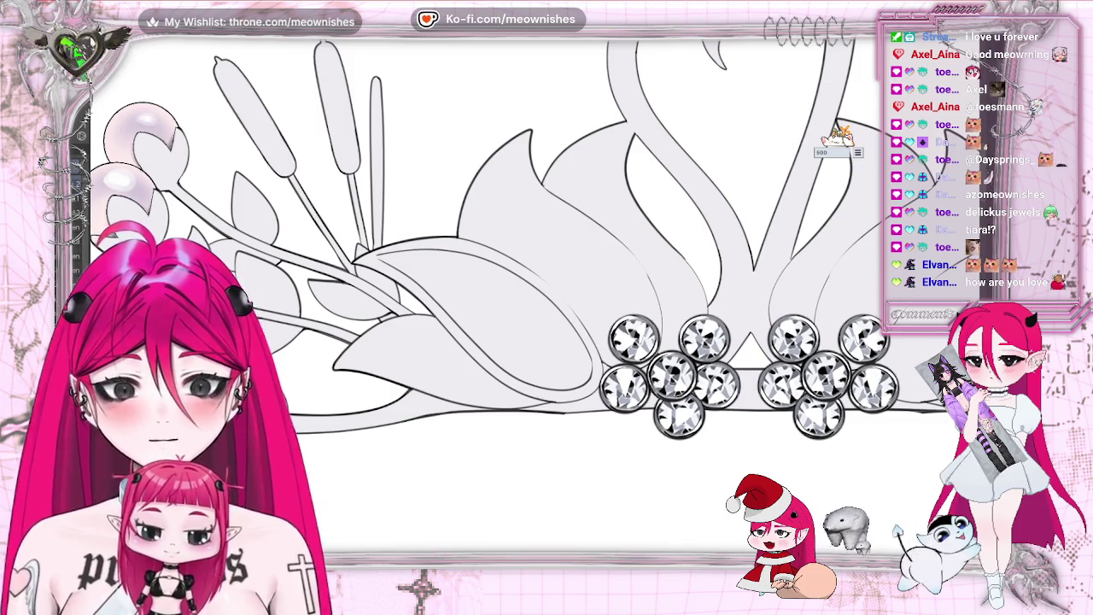
key("End")
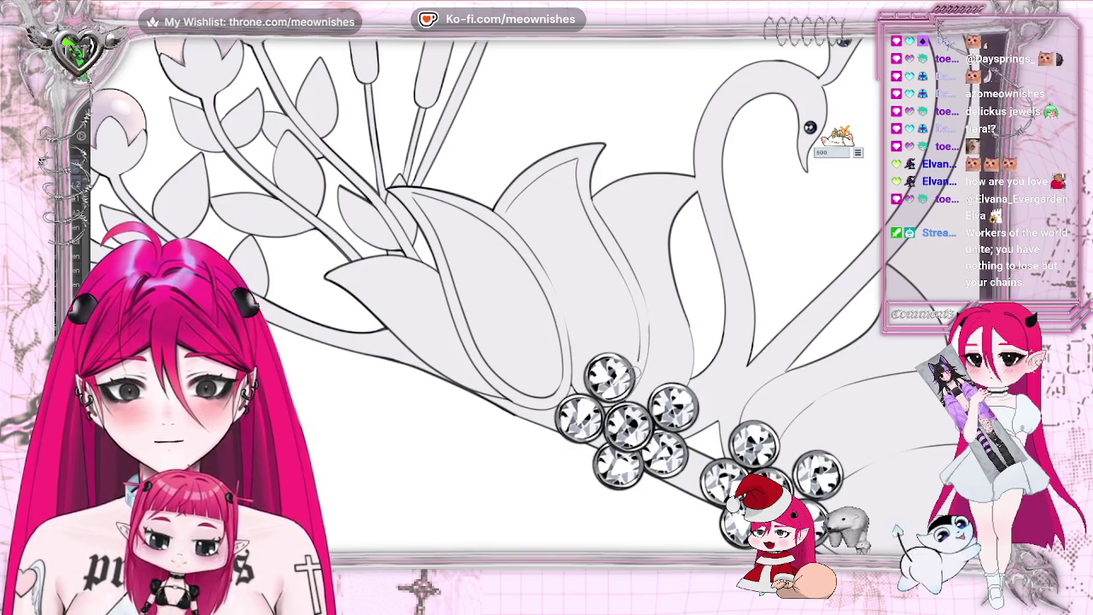
key("5")
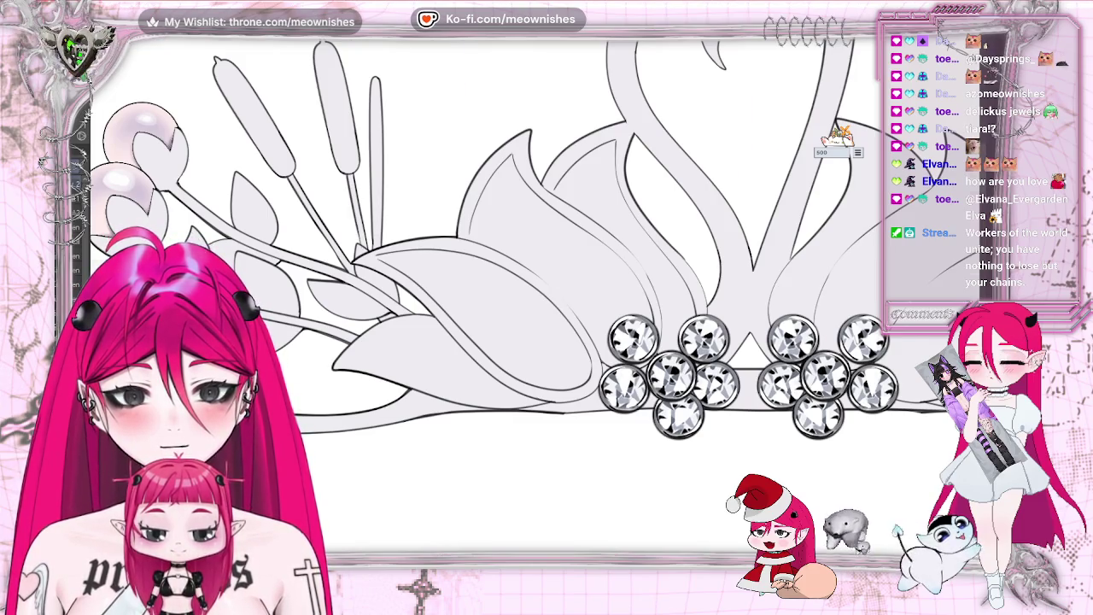
key("h")
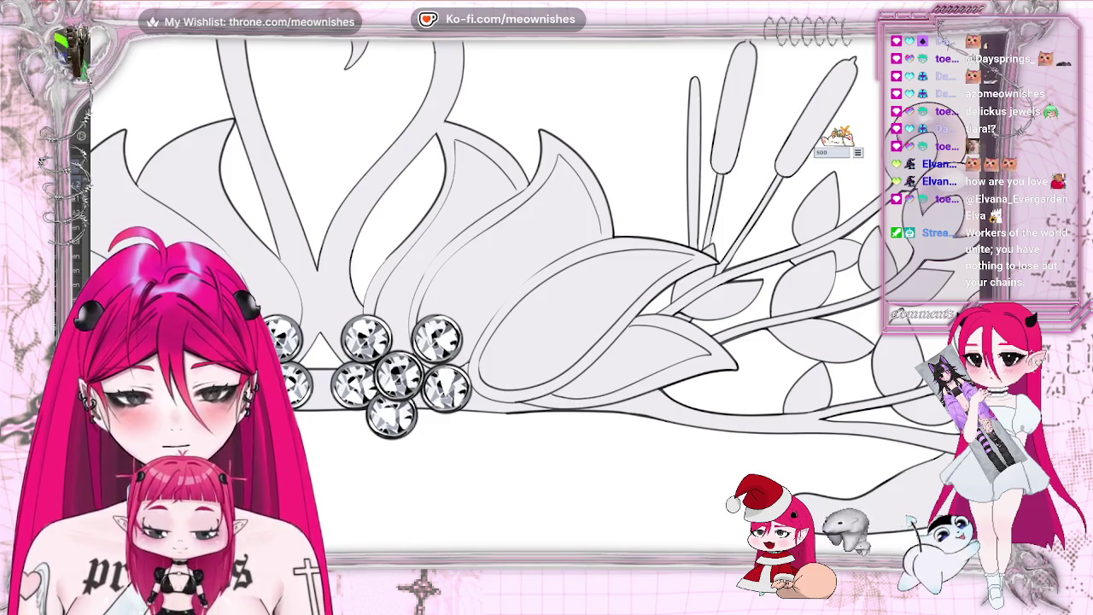
key("h")
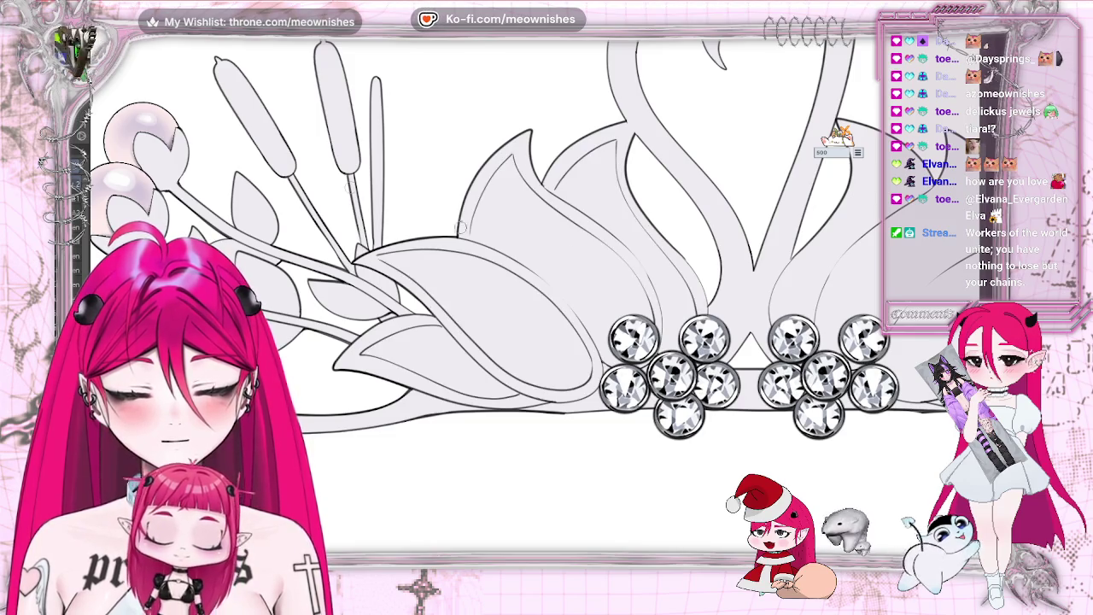
key("alt+e")
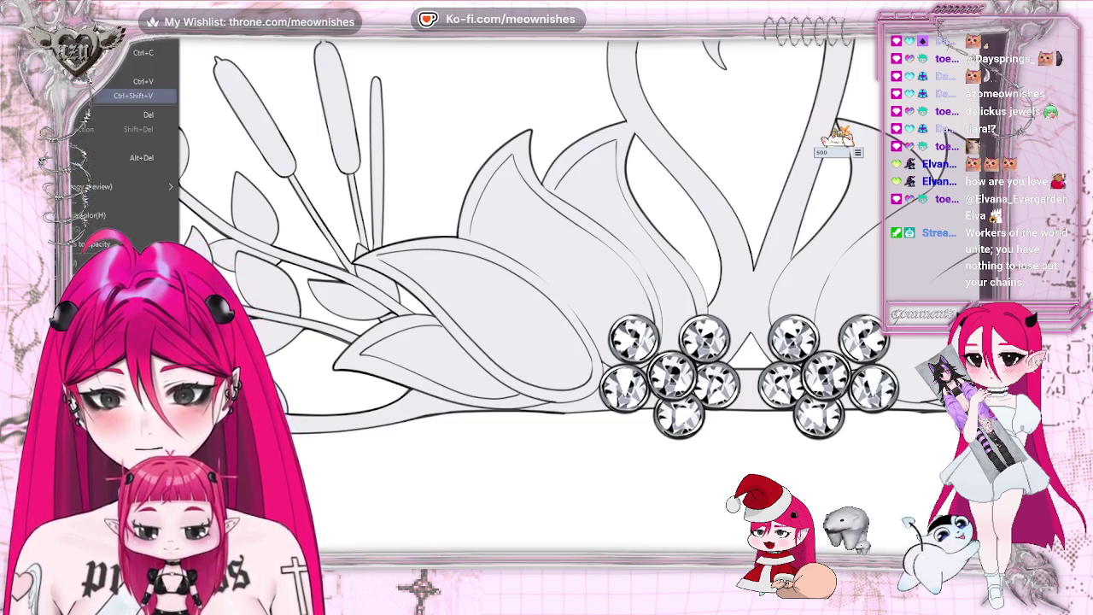
Step: Paste a duplicate of the tulip line work, slide it right over the tulip, then mirror the view
key("Escape")
key("ctrl+t")
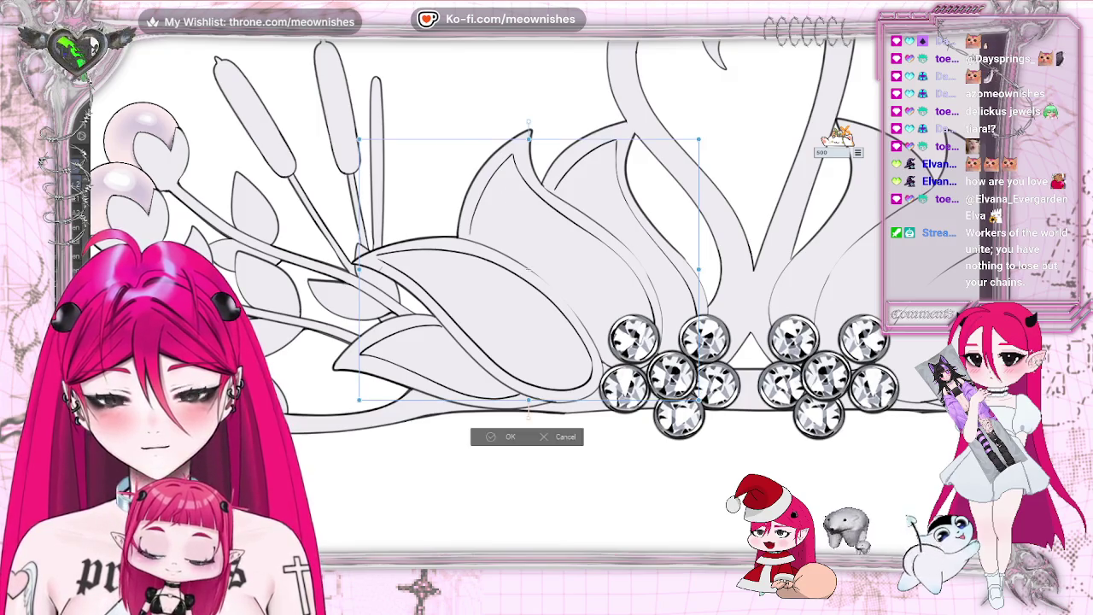
key("Return")
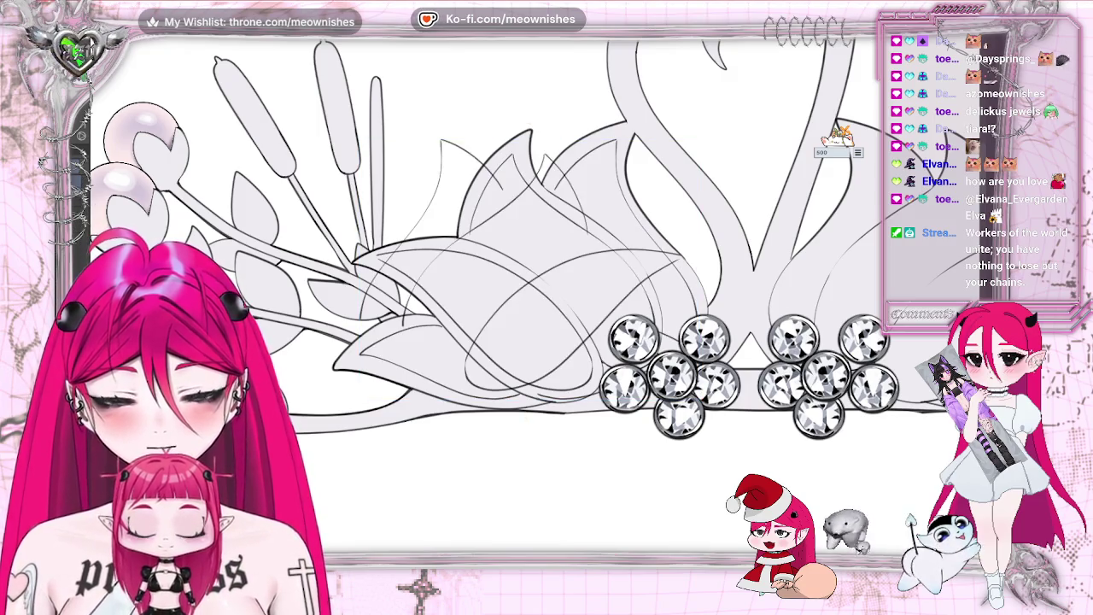
left_click_drag(538, 257, 821, 256)
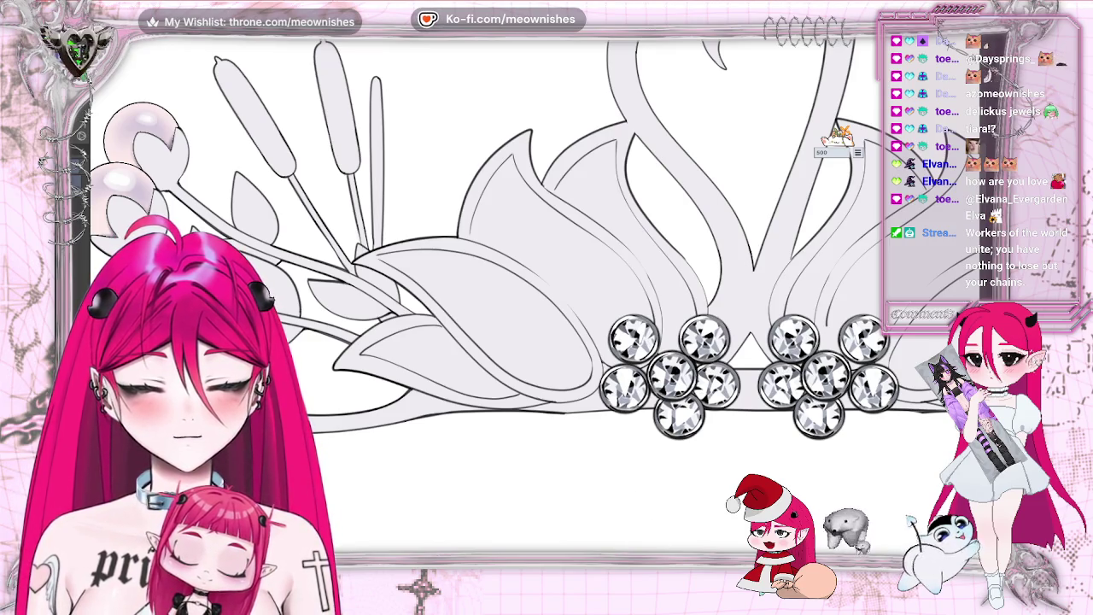
key("h")
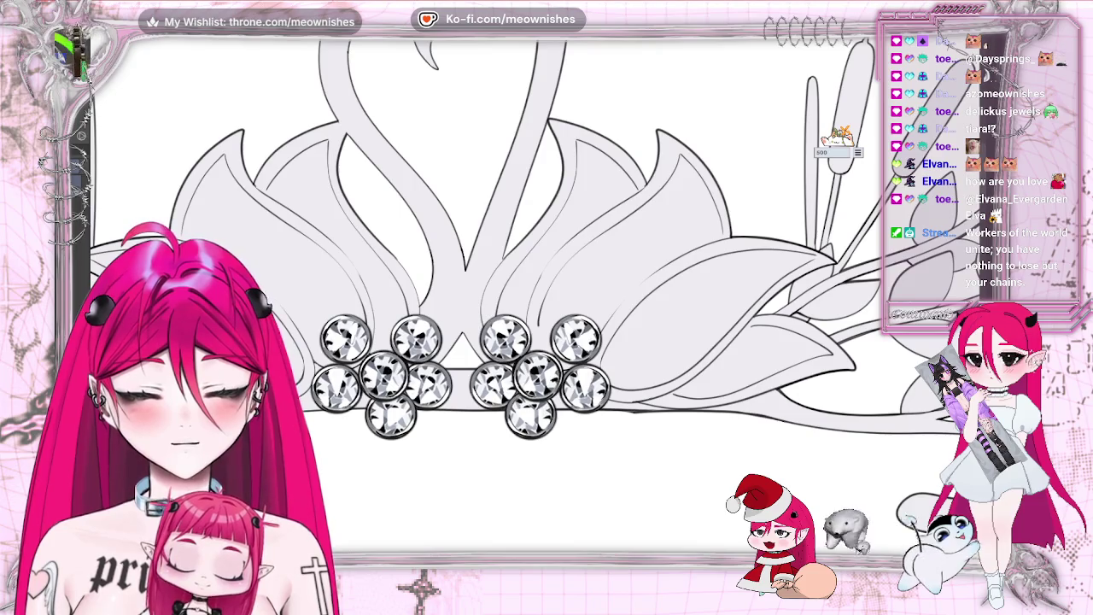
Step: Paste two copies of the small crystal while zoomed in on the swan tiara
left_click_drag(651, 389, 674, 388)
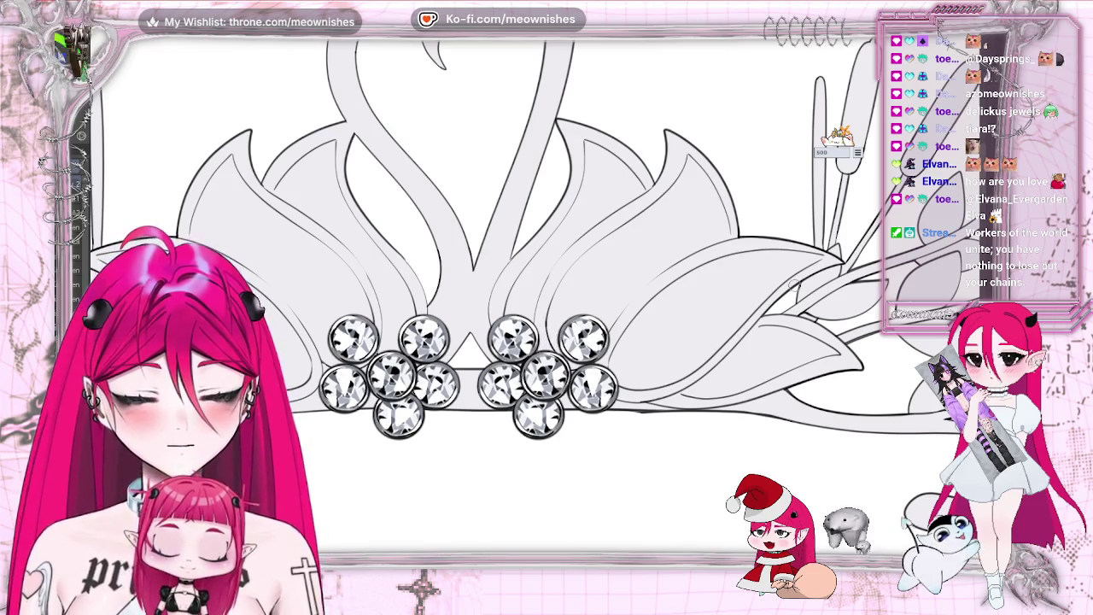
key("ctrl+0")
key("ctrl+plus")
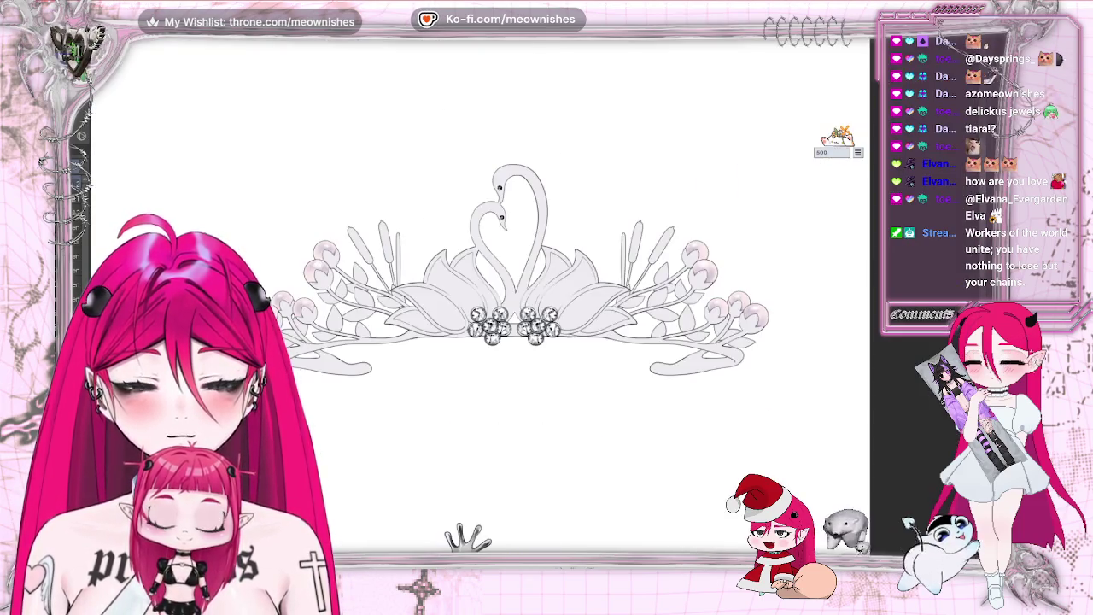
key("ctrl+plus")
key("ctrl+plus")
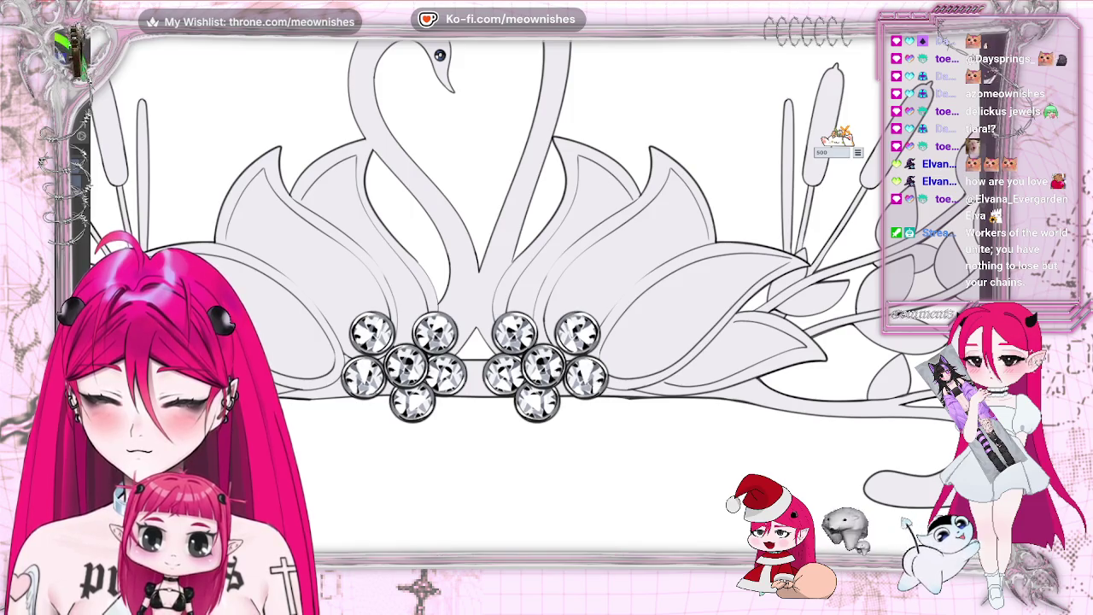
key("alt+e")
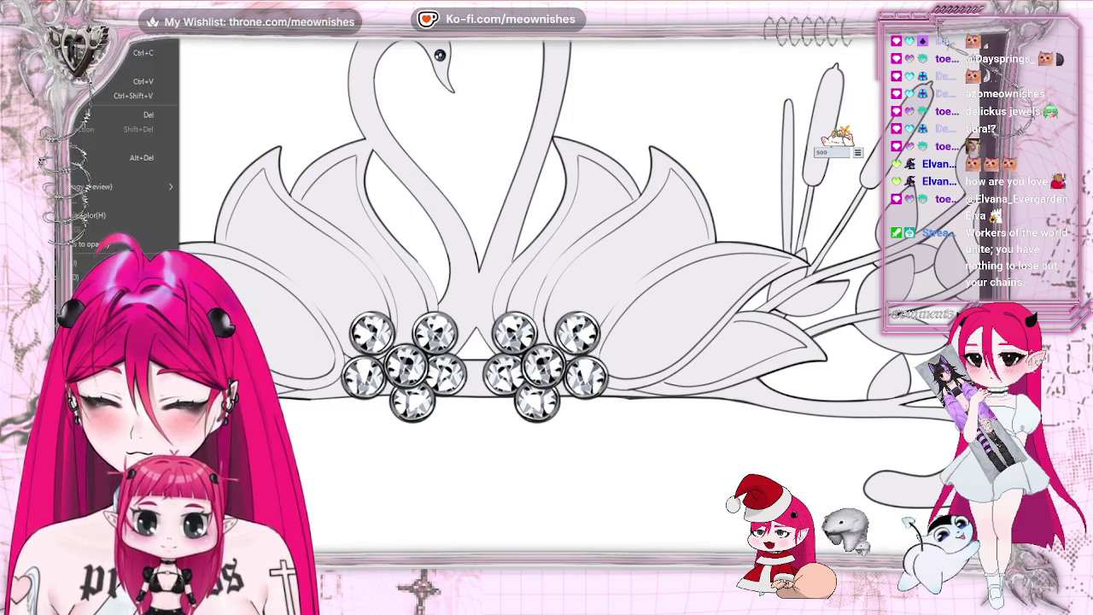
key("Return")
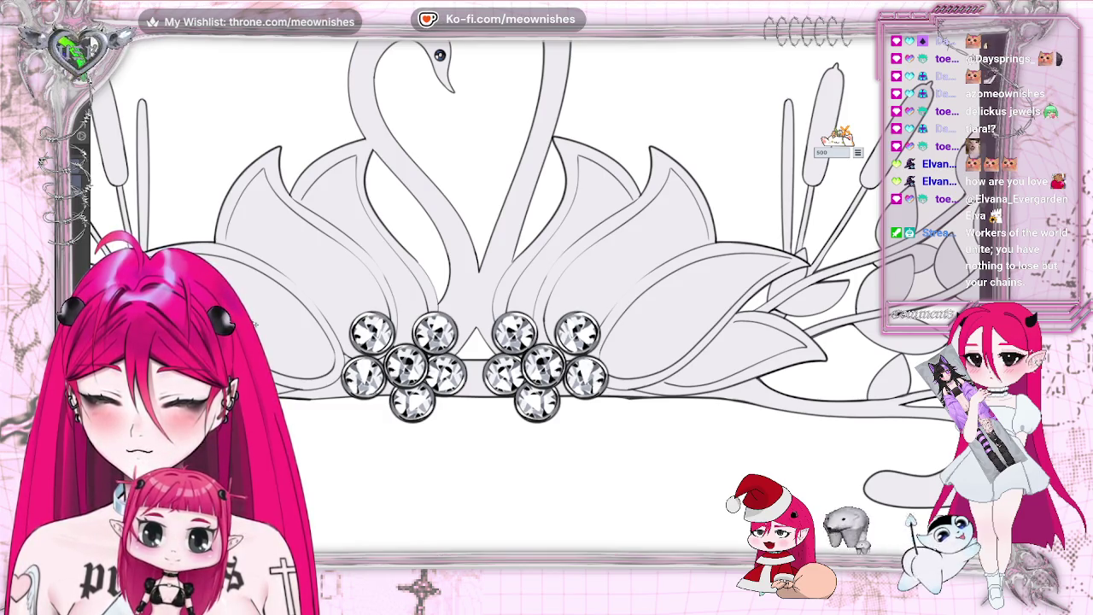
key("alt+e")
key("Return")
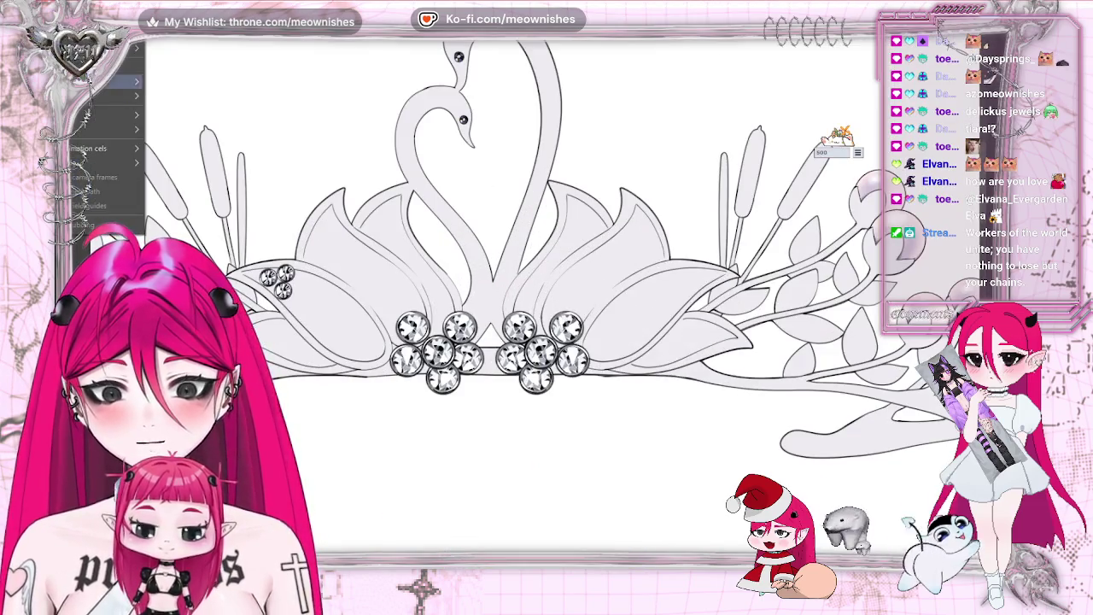
Step: Move the pasted small crystals onto the left swan wing, working down its curve
left_click(128, 81)
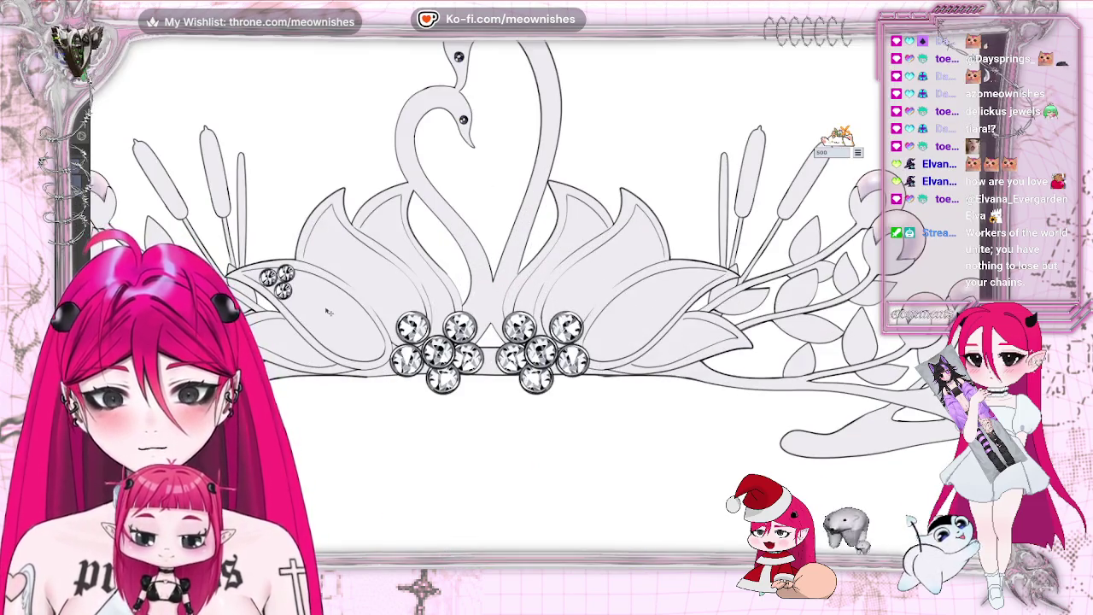
left_click_drag(327, 313, 356, 338)
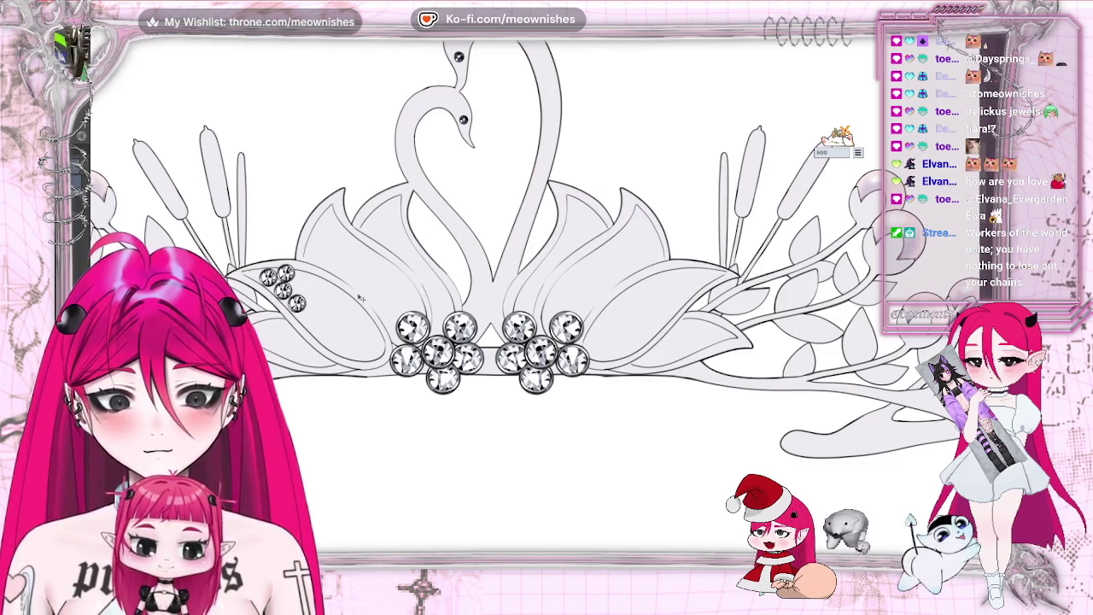
left_click(129, 81)
left_click_drag(341, 301, 357, 314)
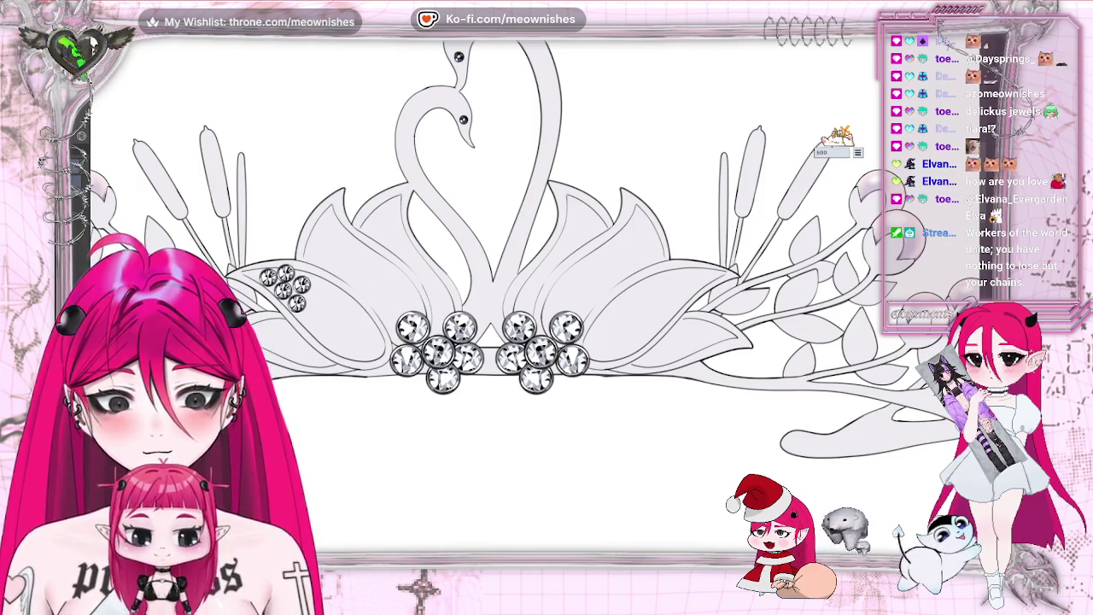
left_click(140, 82)
mouse_move(351, 340)
left_mouse_down()
mouse_move(363, 361)
mouse_move(362, 350)
left_mouse_up()
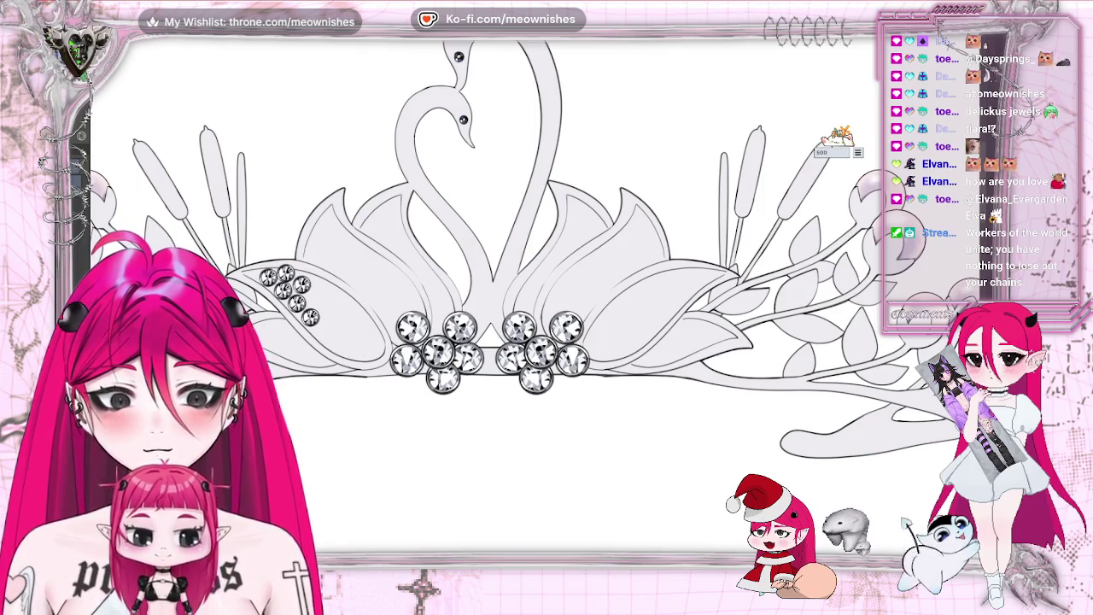
left_click_drag(370, 331, 376, 336)
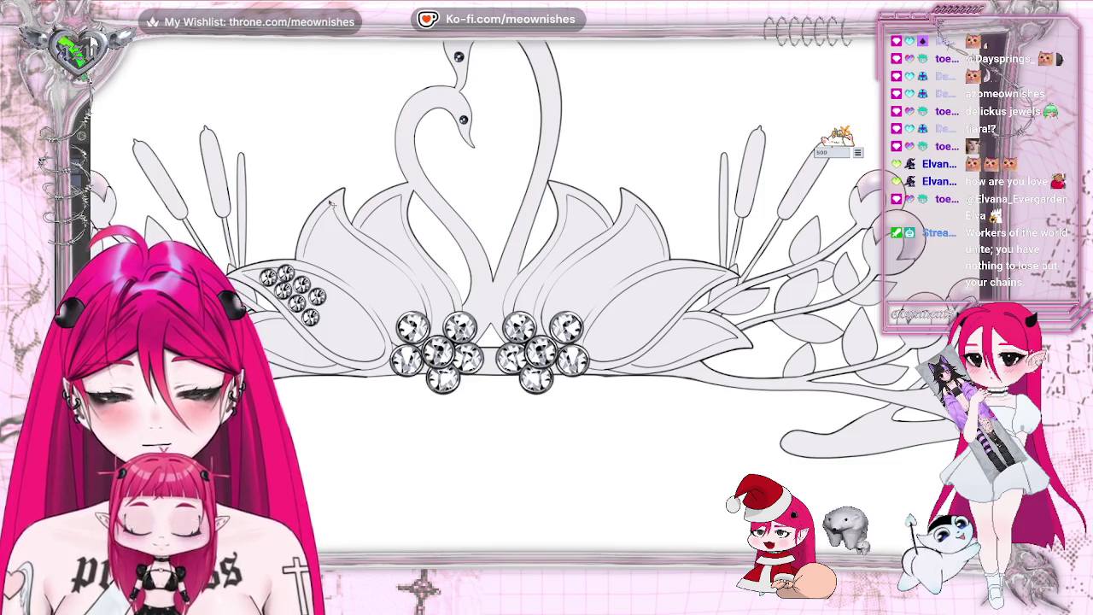
Step: Arrange further crystals into staggered rows, building a dense pavé of about seventeen
left_click_drag(320, 311, 334, 307)
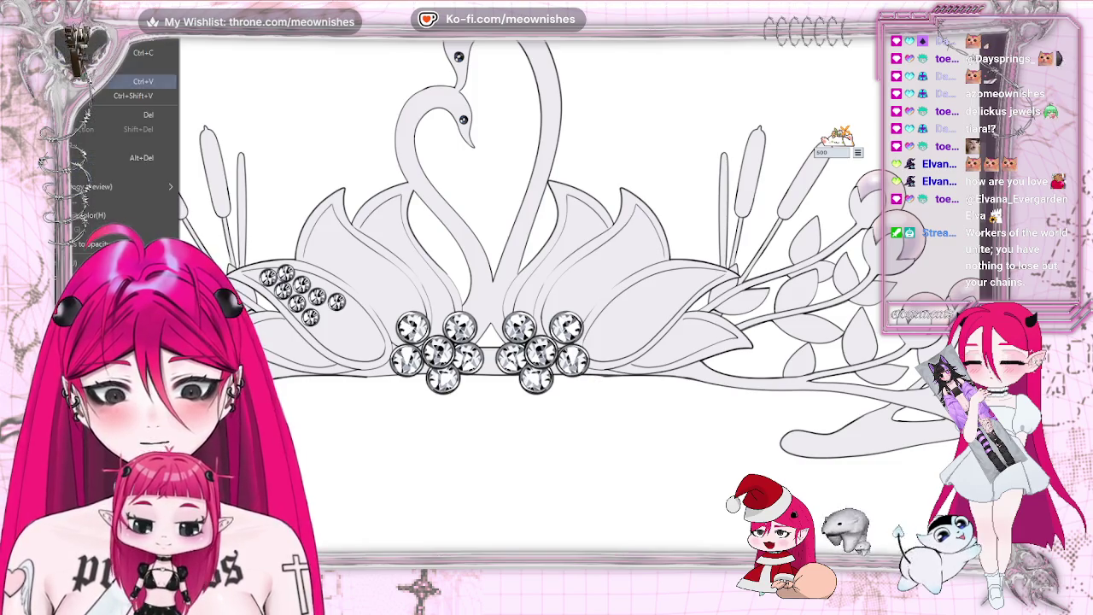
left_click_drag(273, 297, 328, 323)
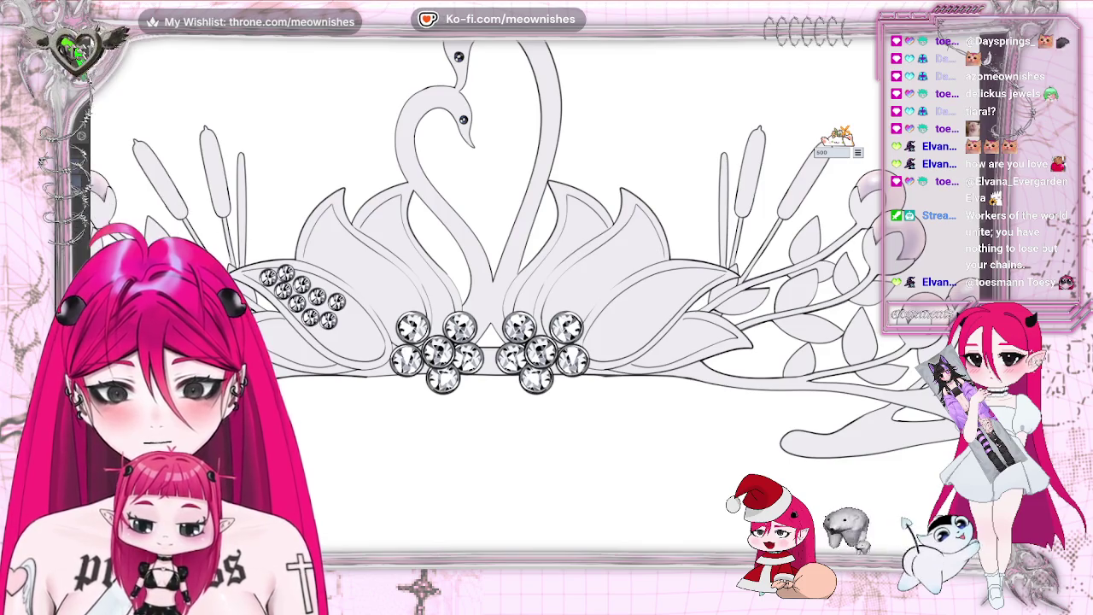
left_click_drag(358, 376, 328, 338)
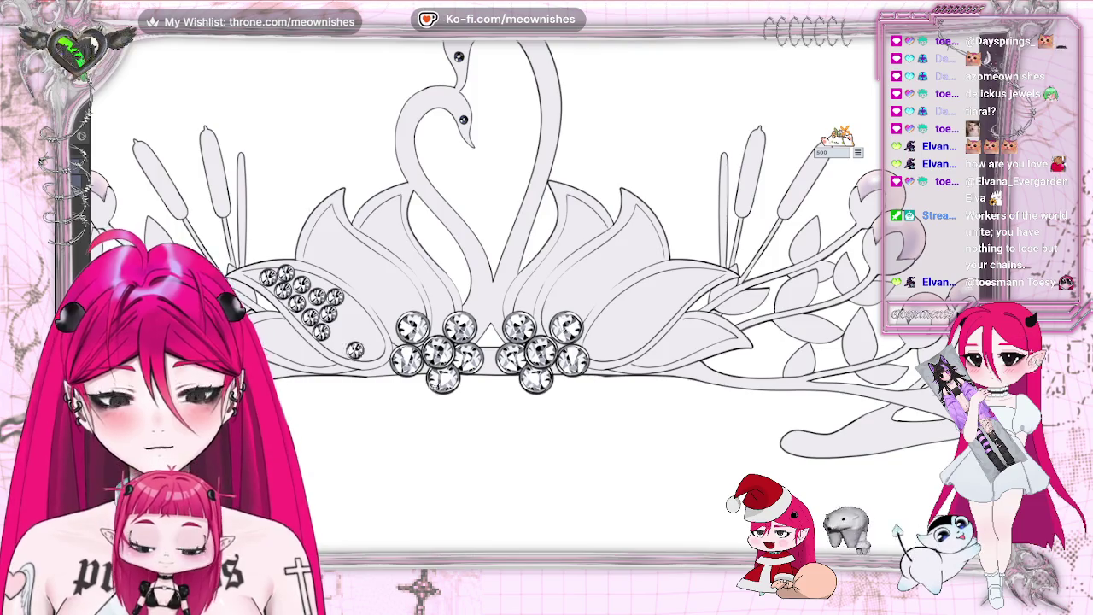
left_click_drag(355, 351, 345, 333)
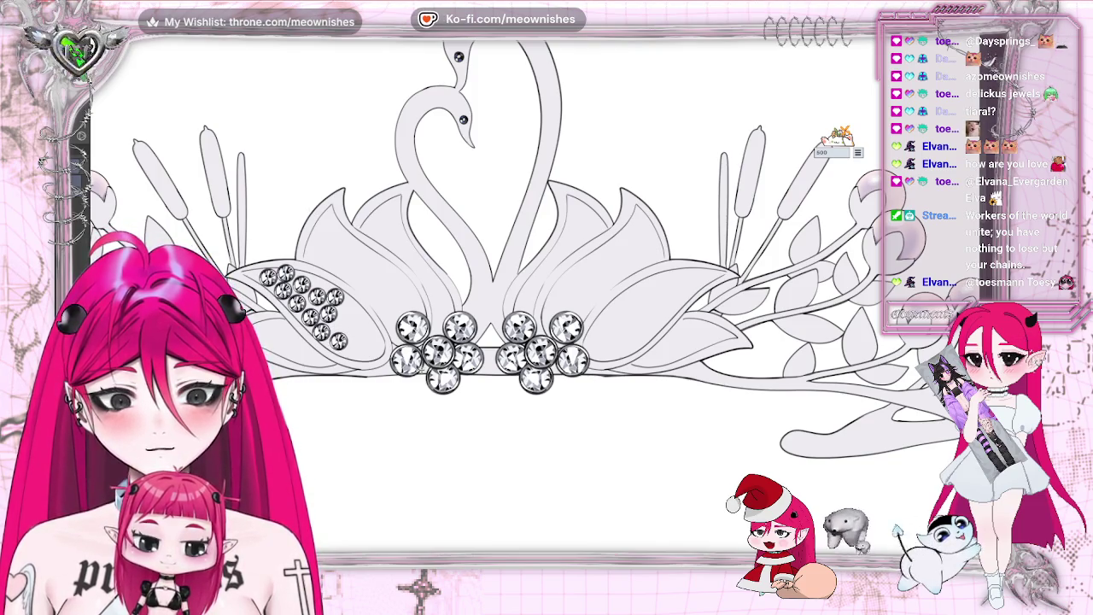
left_click_drag(339, 331, 334, 346)
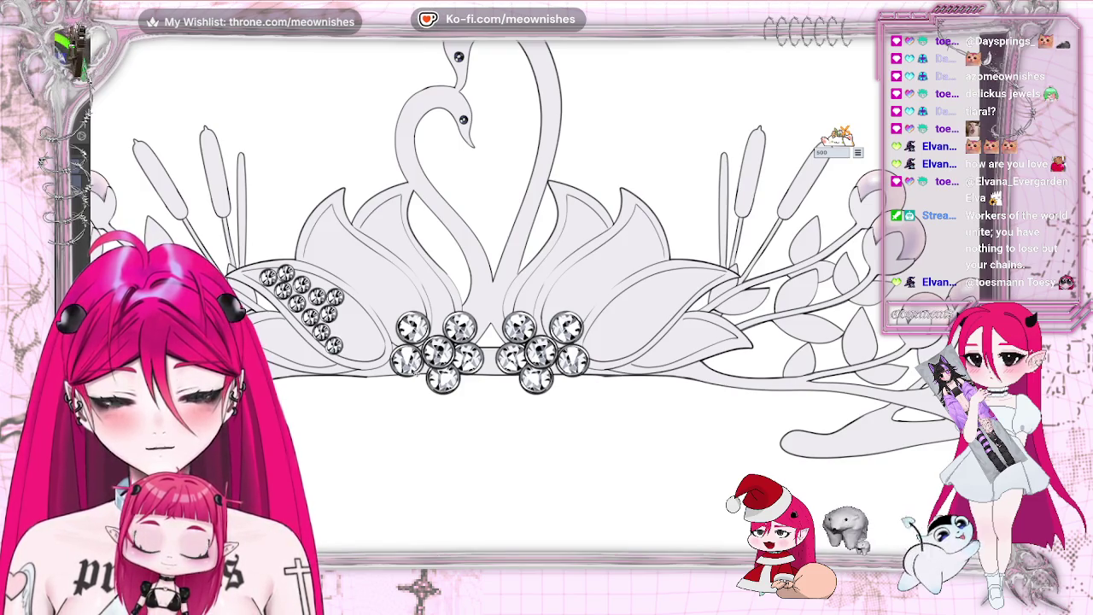
left_click_drag(270, 270, 345, 333)
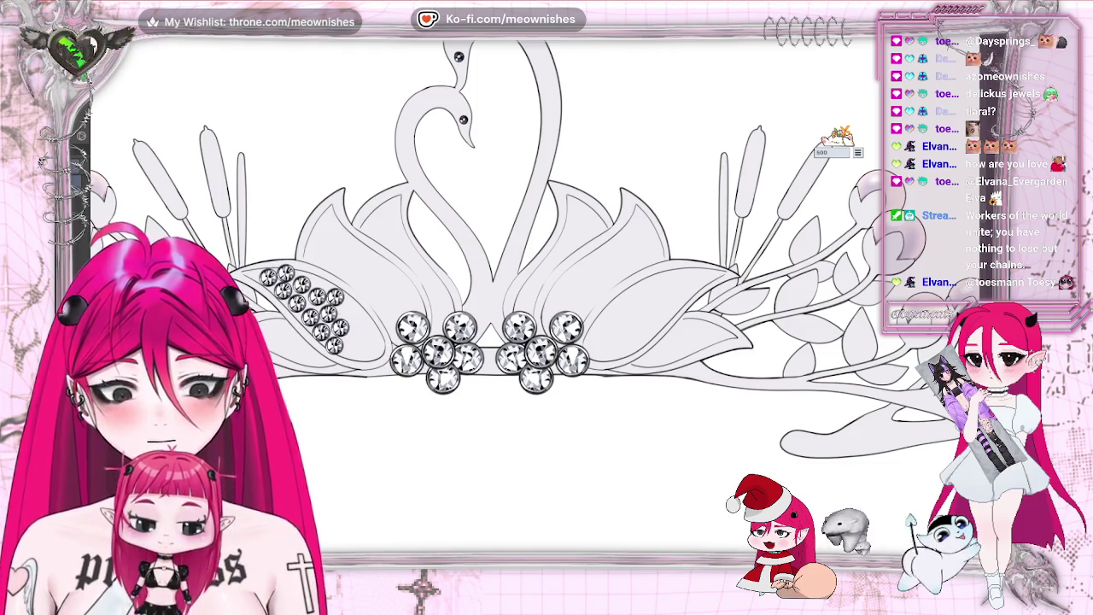
left_click(347, 302)
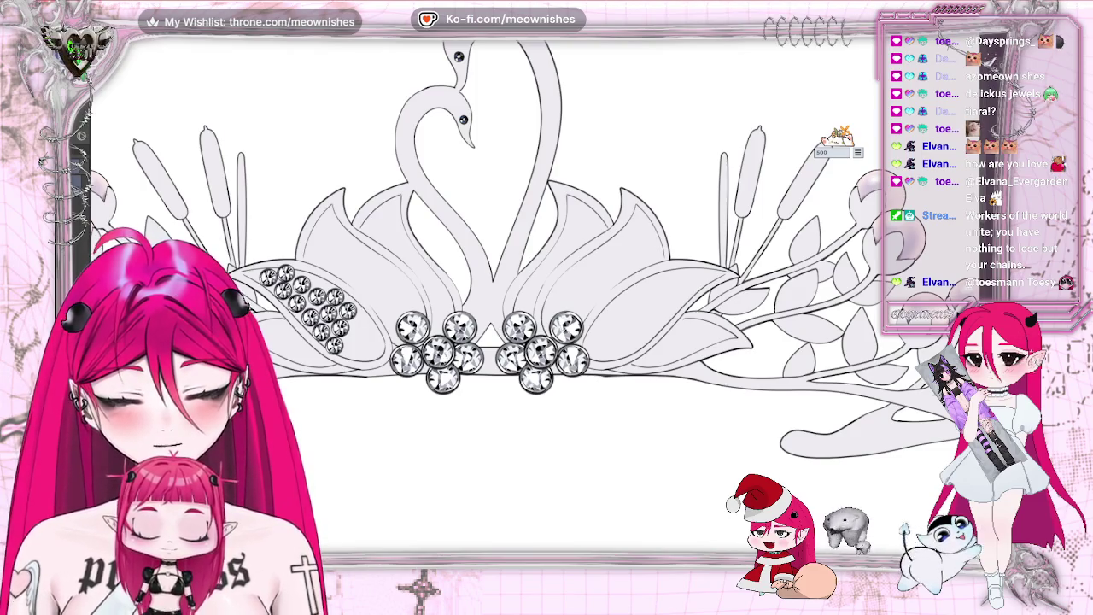
scroll(487, 282, "down", 3)
scroll(486, 282, "down", 2)
scroll(487, 282, "down", 2)
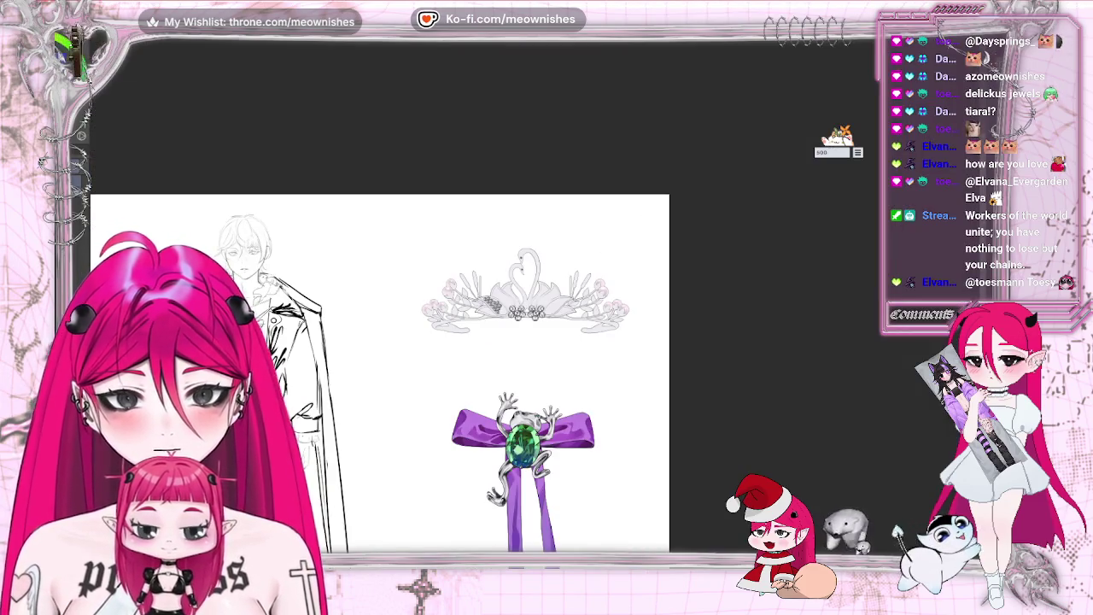
scroll(535, 329, "up", 3)
key("m")
key("m")
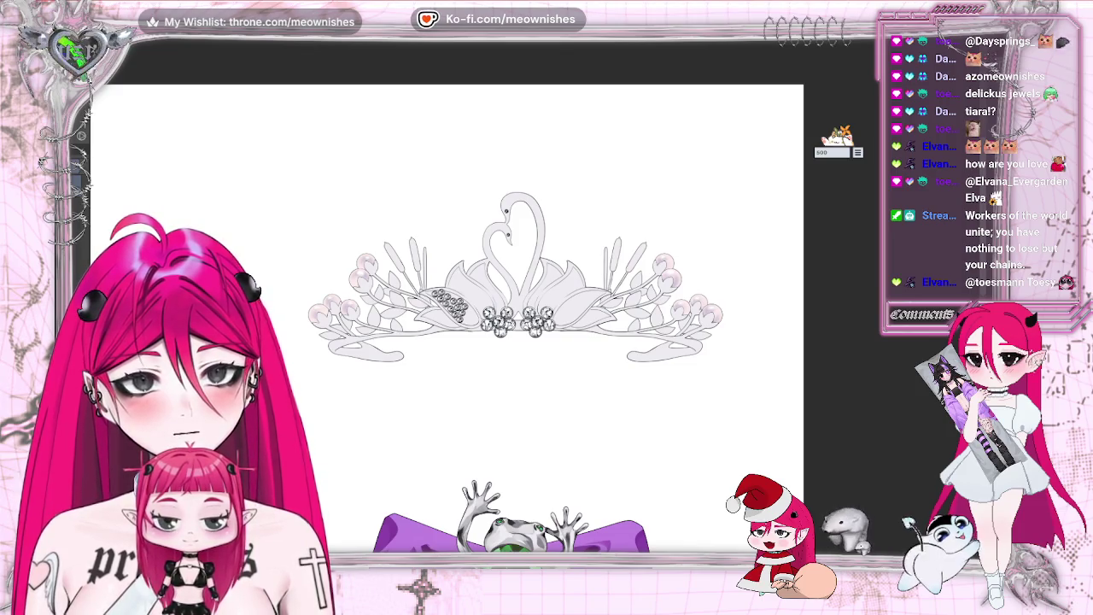
key("ctrl+plus")
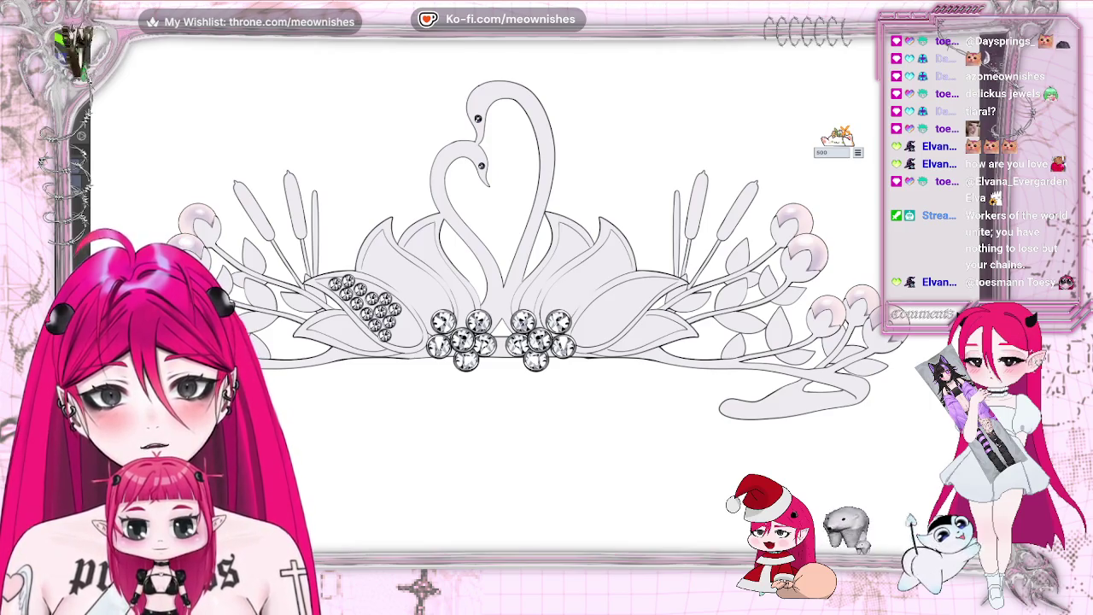
key("alt+e")
left_click(141, 81)
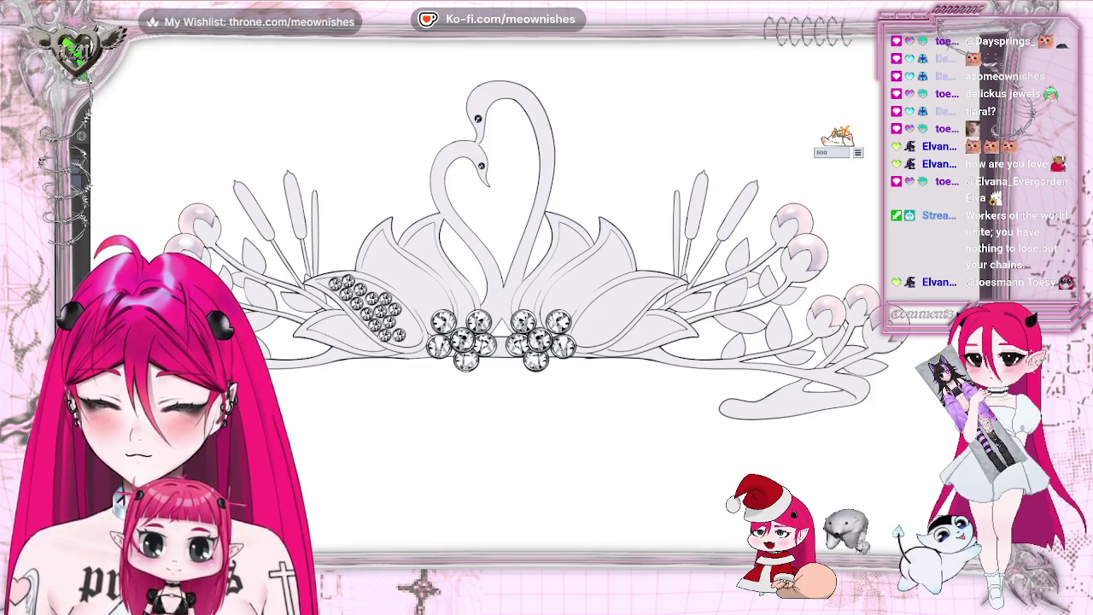
key("alt+e")
key("Escape")
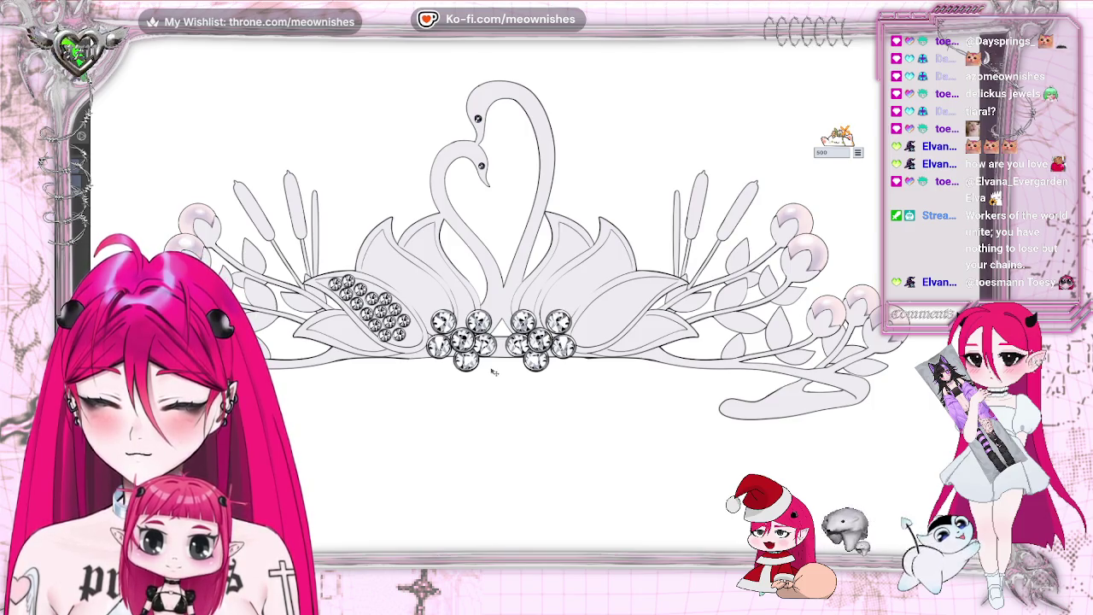
key("alt+e")
key("Escape")
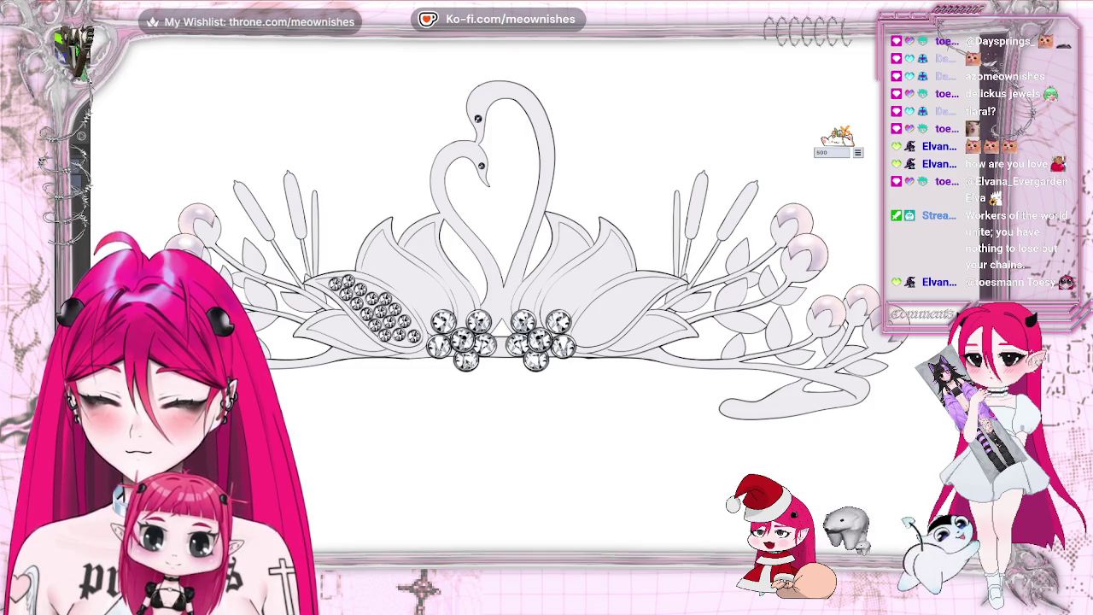
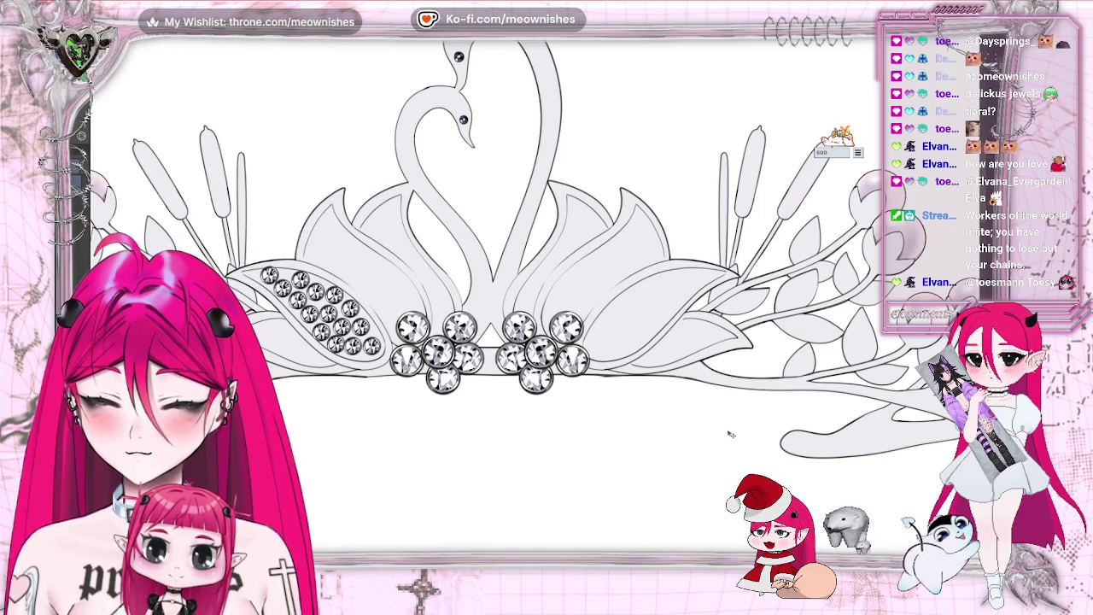
Step: Paste a copy of the left-leaf rhinestone cluster and move it up onto the upper leaf
scroll(730, 435, "down", 5)
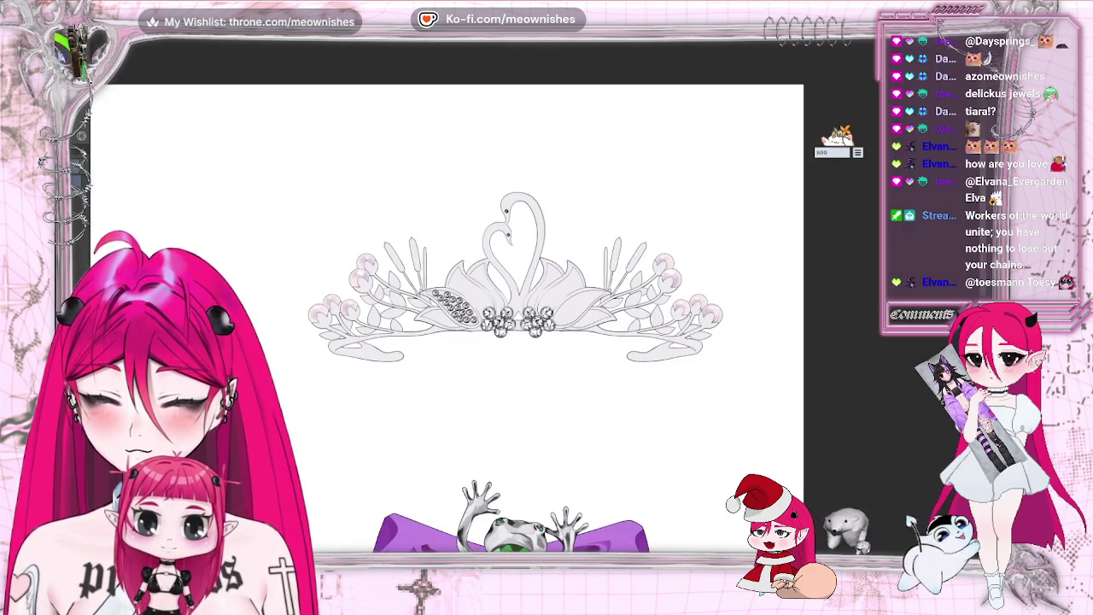
key("6")
key("5")
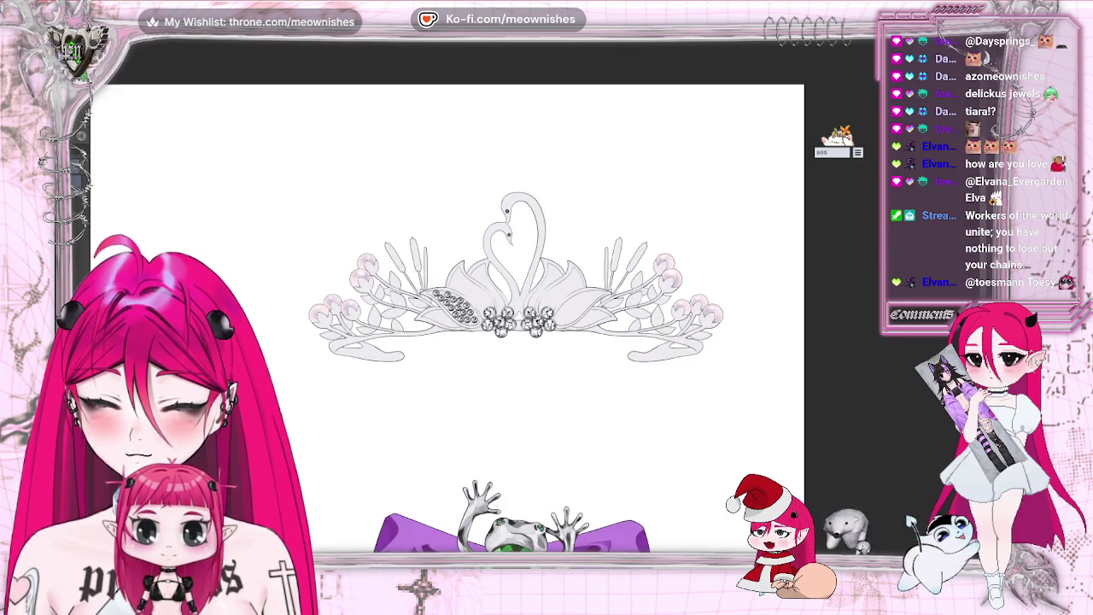
scroll(612, 342, "down", 1)
scroll(526, 294, "up", 3)
scroll(526, 295, "up", 2)
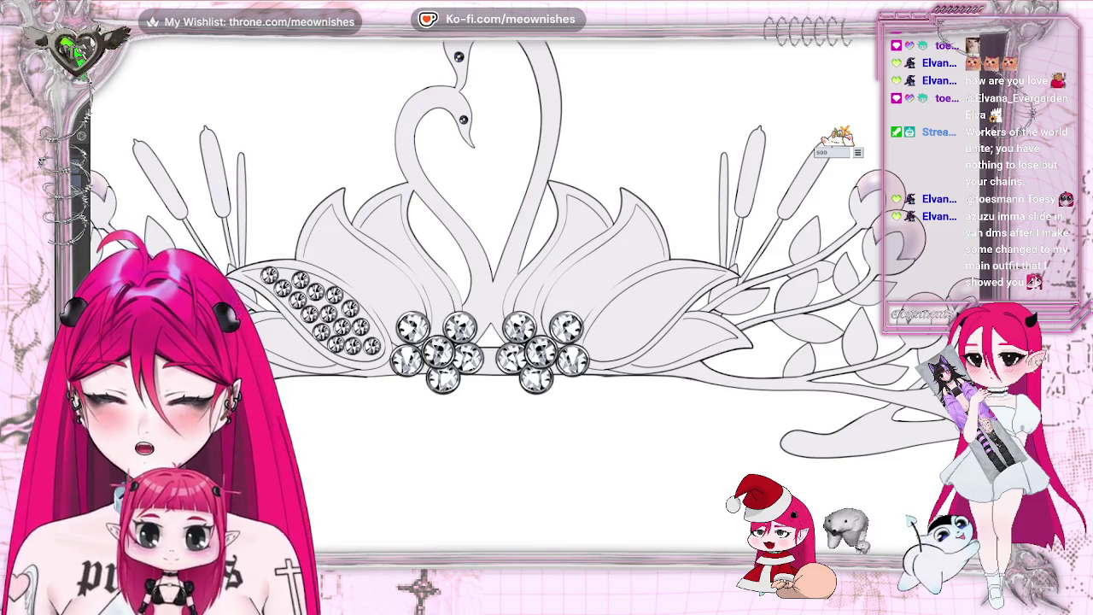
key("alt+e")
key("Escape")
key("ctrl+v")
mouse_move(398, 357)
left_mouse_down()
mouse_move(439, 320)
mouse_move(448, 325)
left_mouse_up()
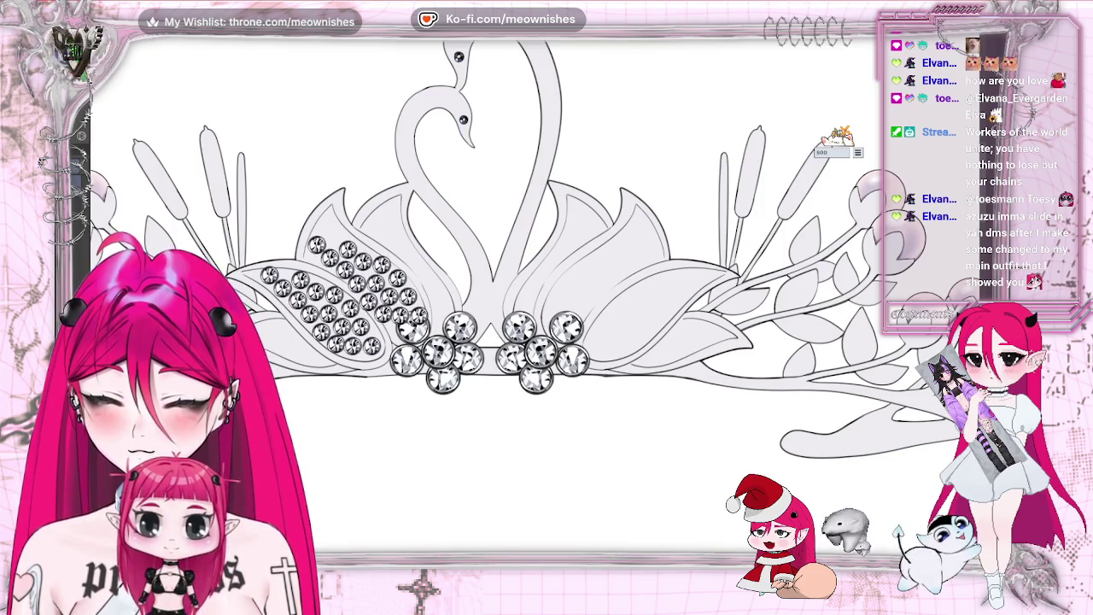
Step: Compare the pasted gems against the whole sheet, then bring up Hue/Saturation/Luminosity
key("ctrl+minus")
key("ctrl+minus")
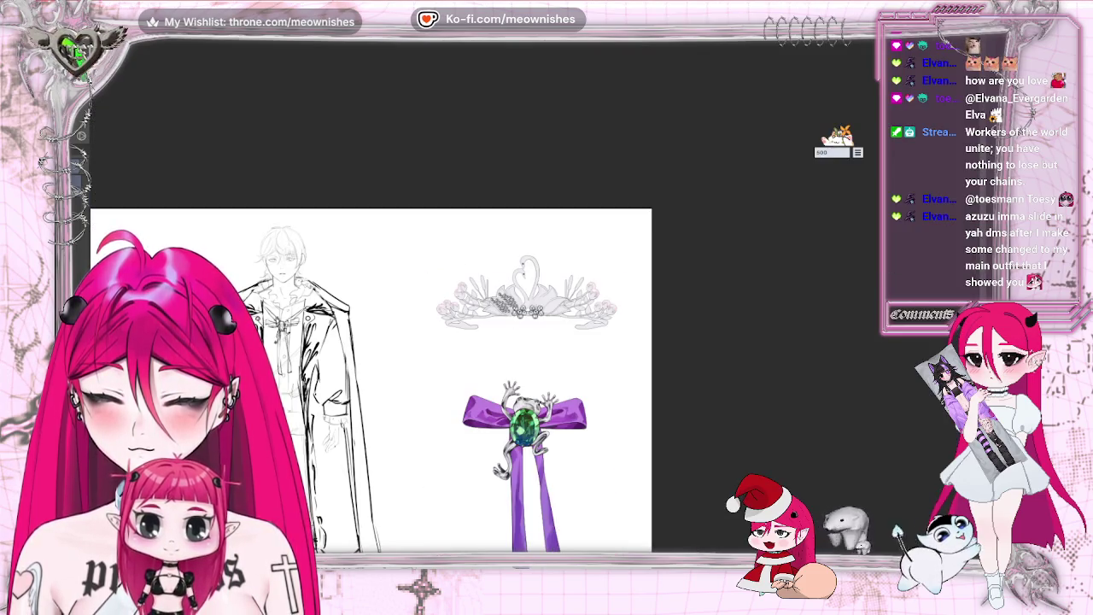
key("ctrl+minus")
key("ctrl+minus")
key("ctrl+alt+0")
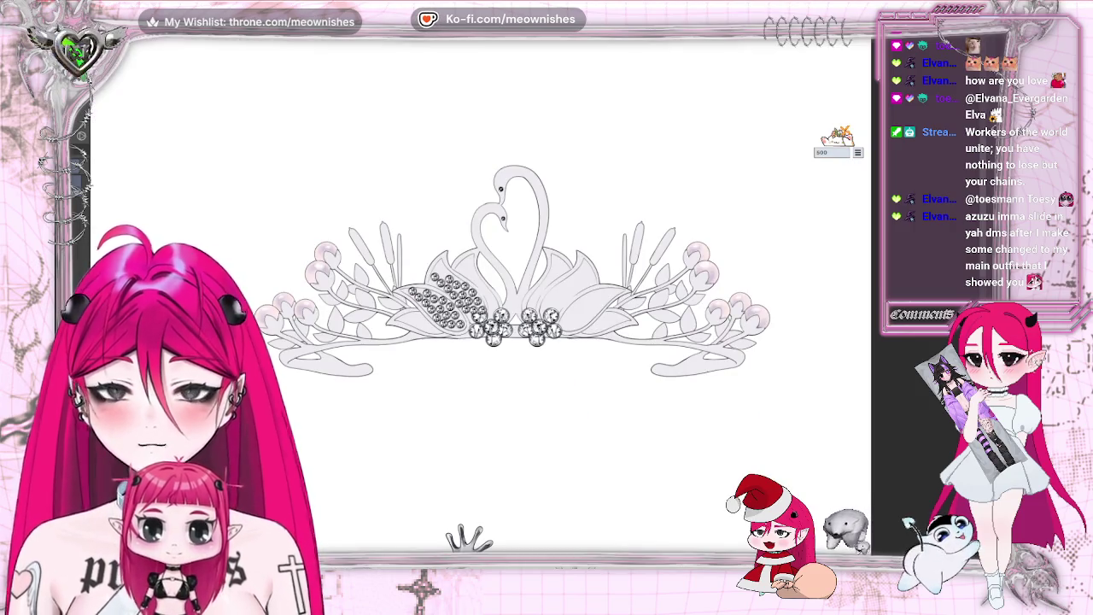
key("ctrl+minus")
key("ctrl+plus")
key("ctrl+plus")
key("ctrl+plus")
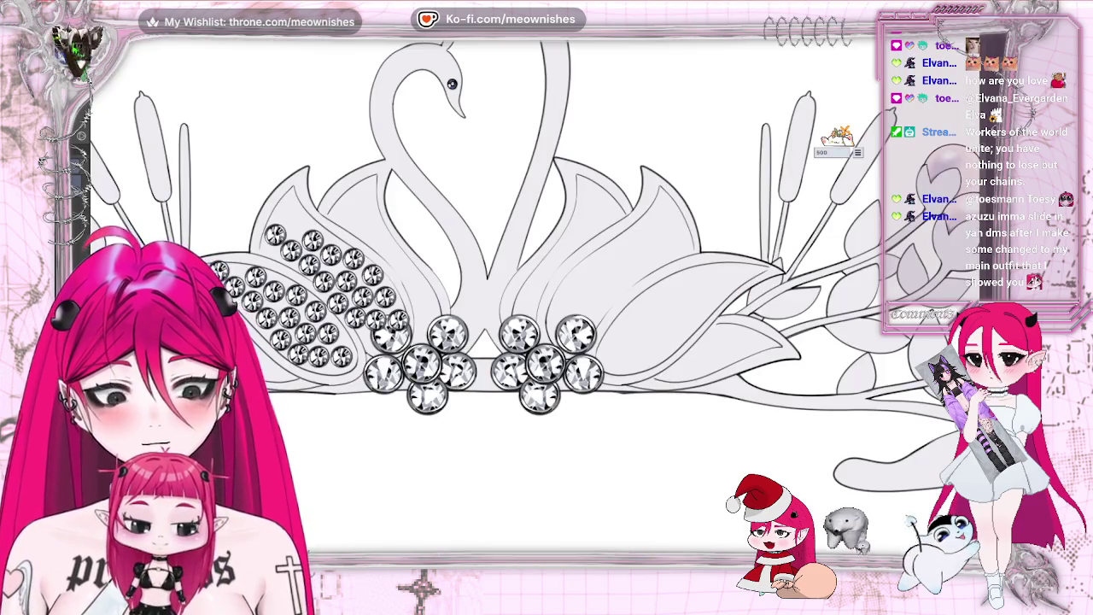
key("alt+e")
left_click(261, 294)
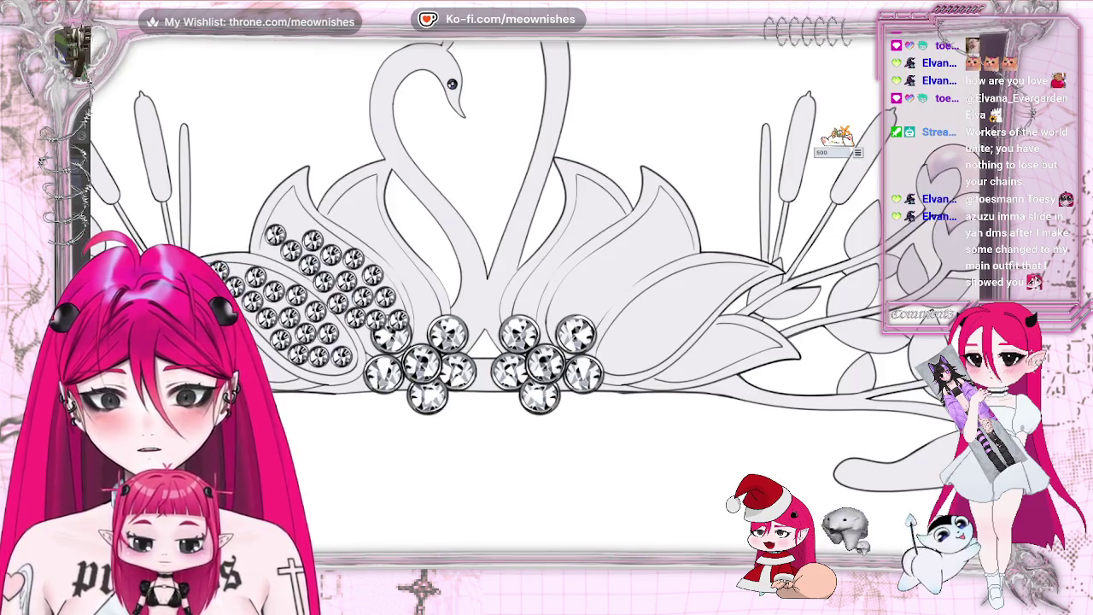
Step: Darken the new rhinestones to saturation 21 and luminosity 21 to match the silver gems
mouse_move(680, 207)
left_mouse_down()
mouse_move(733, 212)
mouse_move(703, 176)
left_mouse_up()
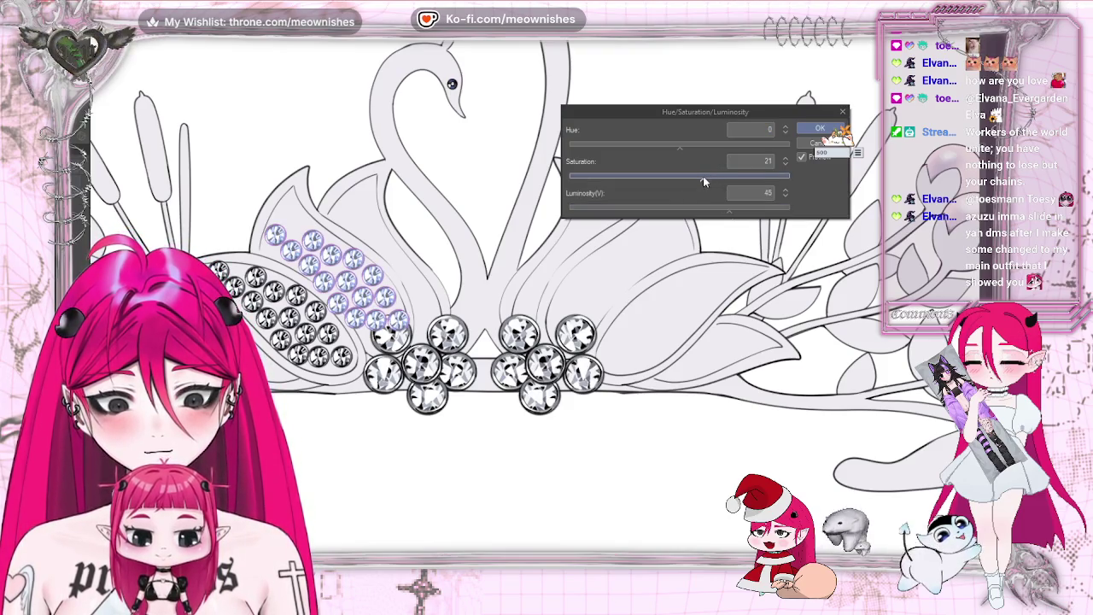
scroll(683, 342, "up", 5)
key("ctrl+0")
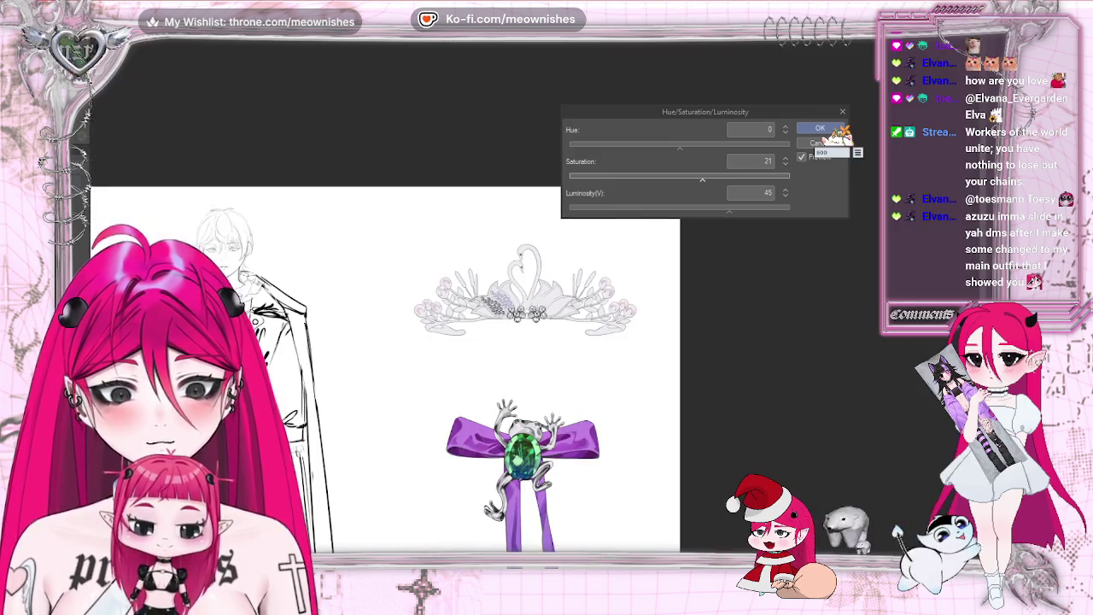
key("ctrl+plus")
key("ctrl+plus")
key("ctrl+plus")
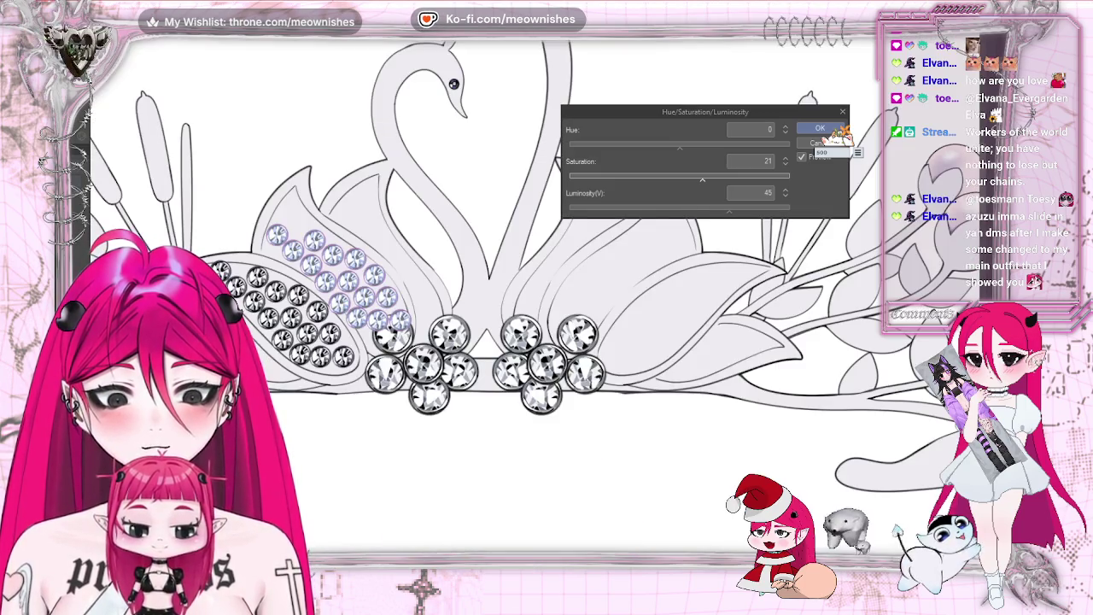
key("ctrl+0")
key("ctrl+plus")
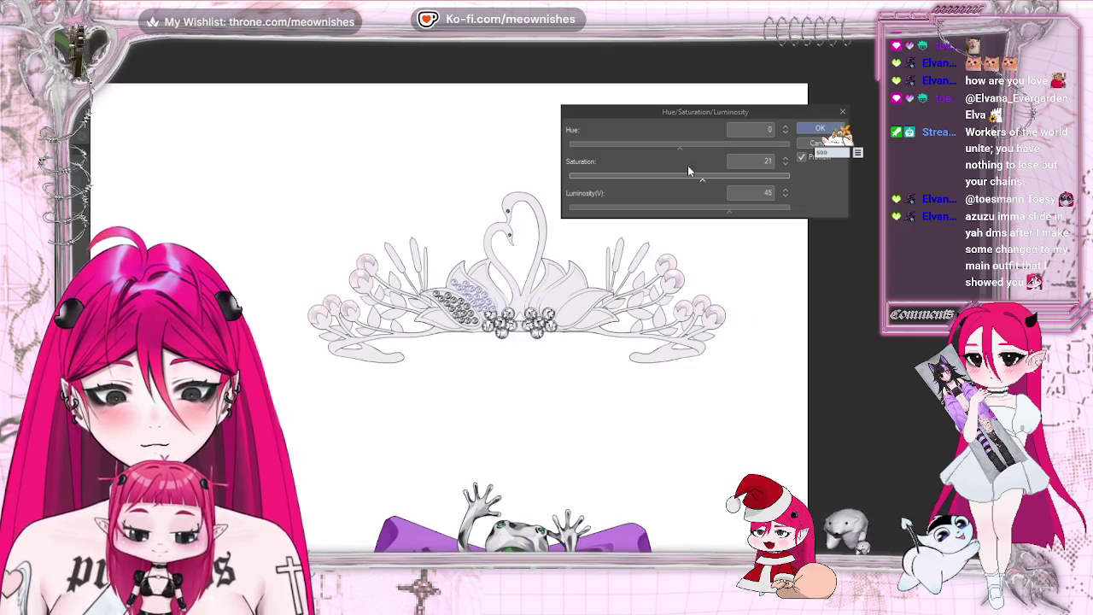
left_click(714, 214)
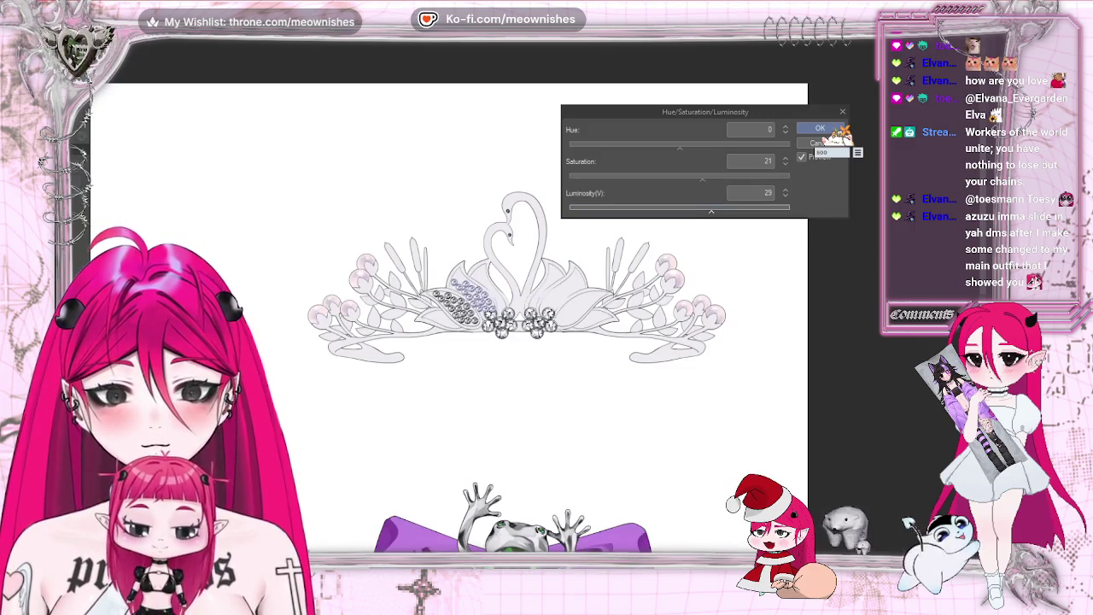
key("ctrl+plus")
key("ctrl+plus")
key("ctrl+plus")
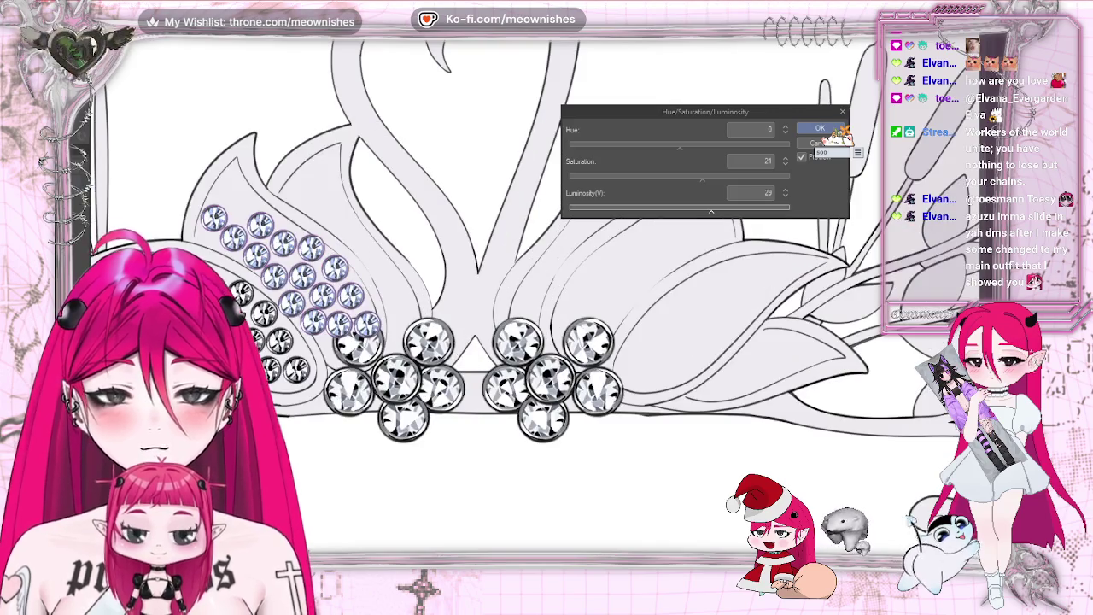
left_click(702, 212)
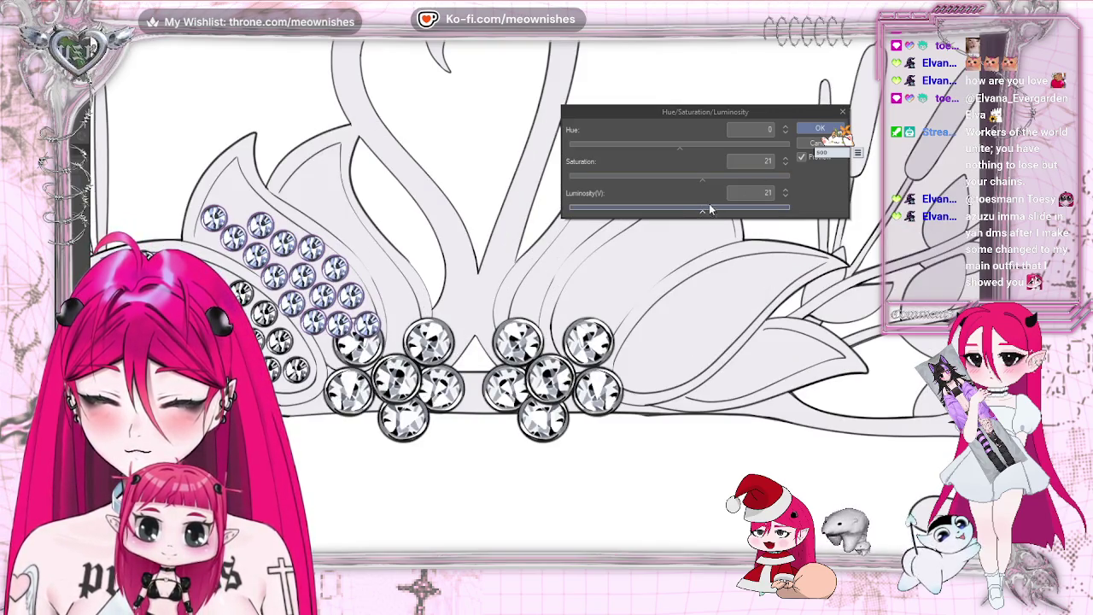
key("ctrl+minus")
key("ctrl+minus")
key("ctrl+minus")
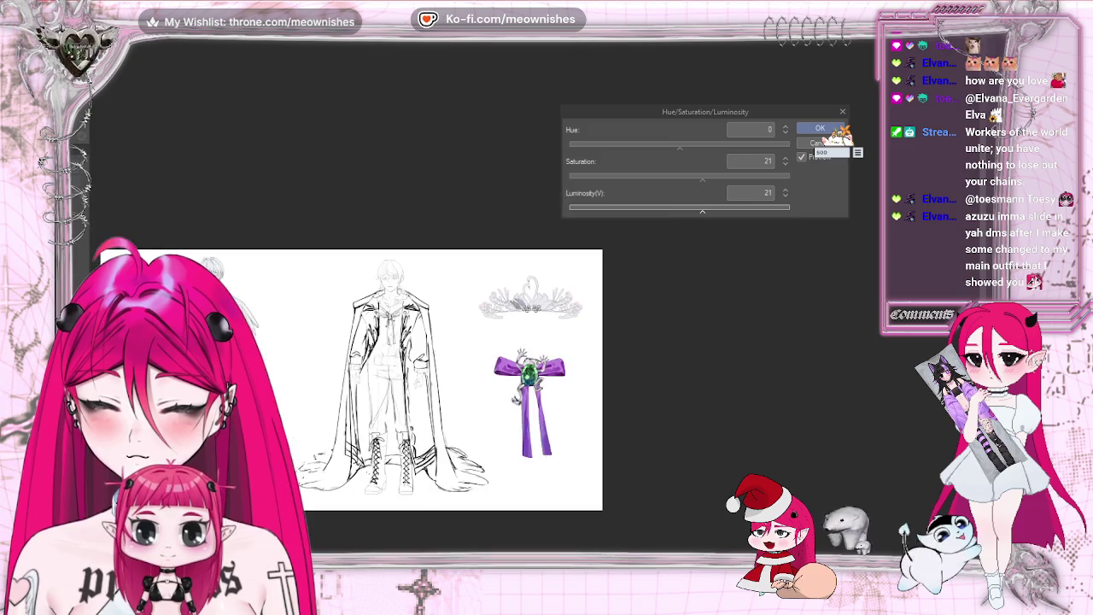
key("ctrl+plus")
key("ctrl+plus")
key("ctrl+plus")
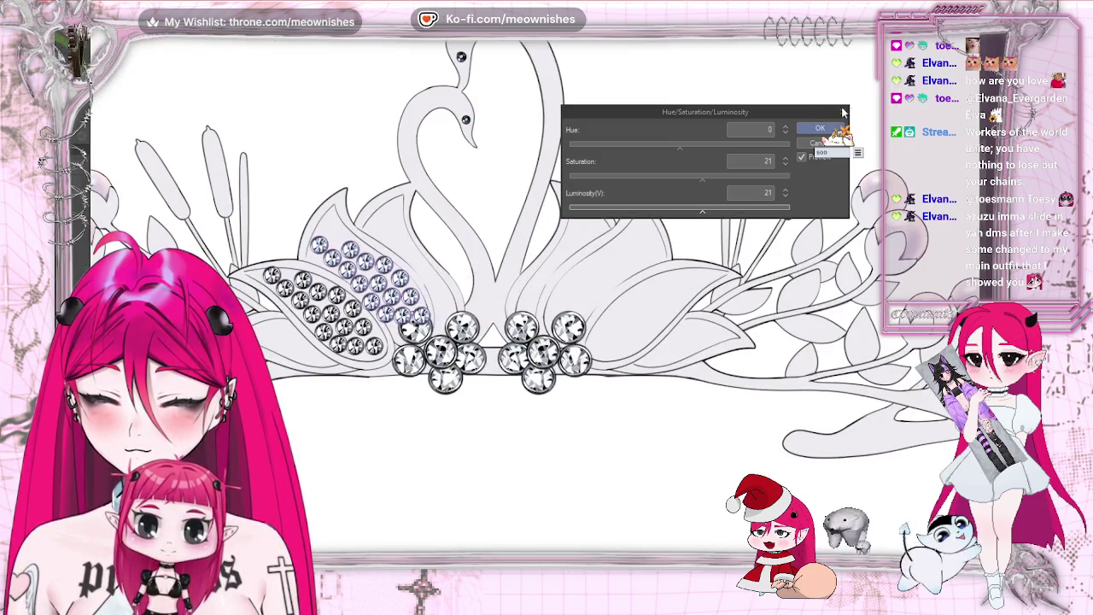
left_click(842, 112)
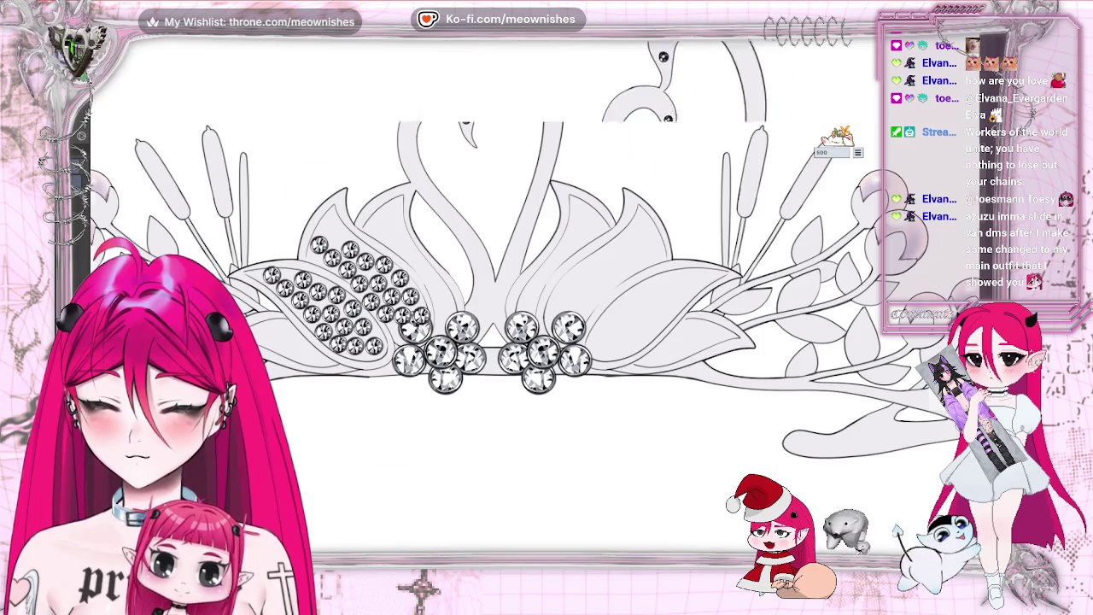
Step: Paste another gem cluster, rotating and moving it up the upper leaf toward its tip
scroll(547, 248, "left", 5)
key("ctrl+plus")
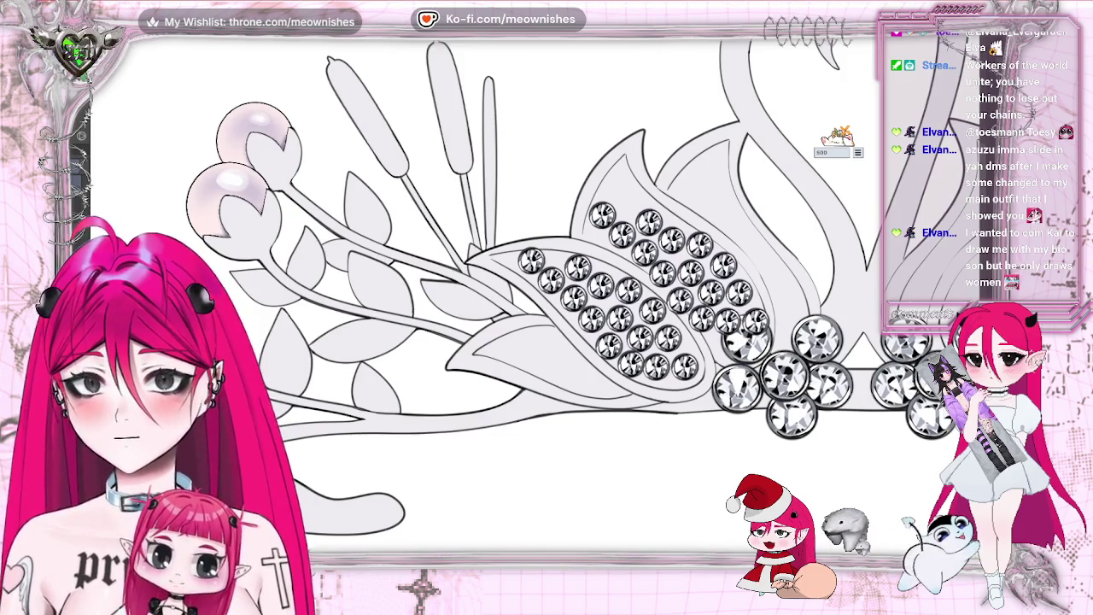
scroll(547, 257, "right", 3)
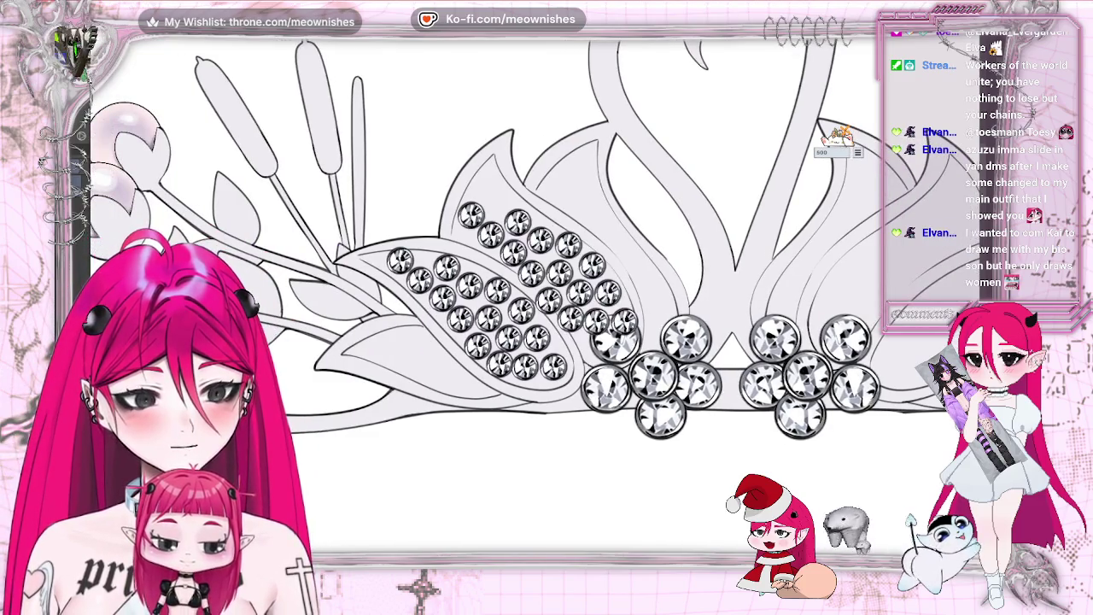
key("alt+e")
left_click(142, 81)
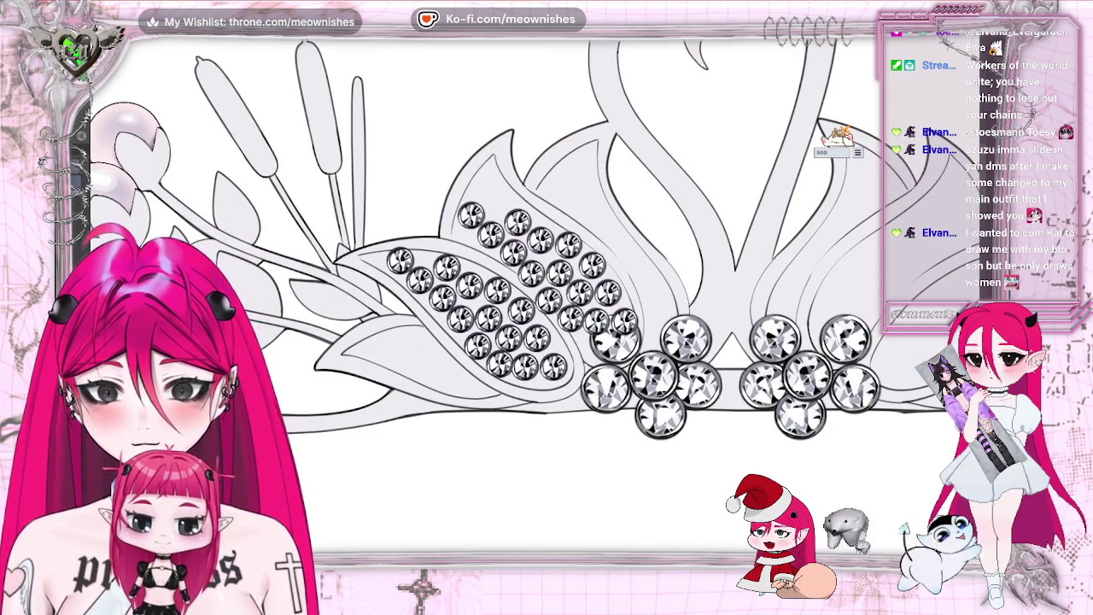
mouse_move(547, 325)
left_mouse_down()
mouse_move(612, 265)
mouse_move(580, 203)
mouse_move(623, 96)
mouse_move(510, 134)
mouse_move(588, 109)
mouse_move(536, 114)
mouse_move(563, 101)
mouse_move(520, 134)
mouse_move(537, 141)
mouse_move(637, 111)
mouse_move(540, 139)
left_mouse_up()
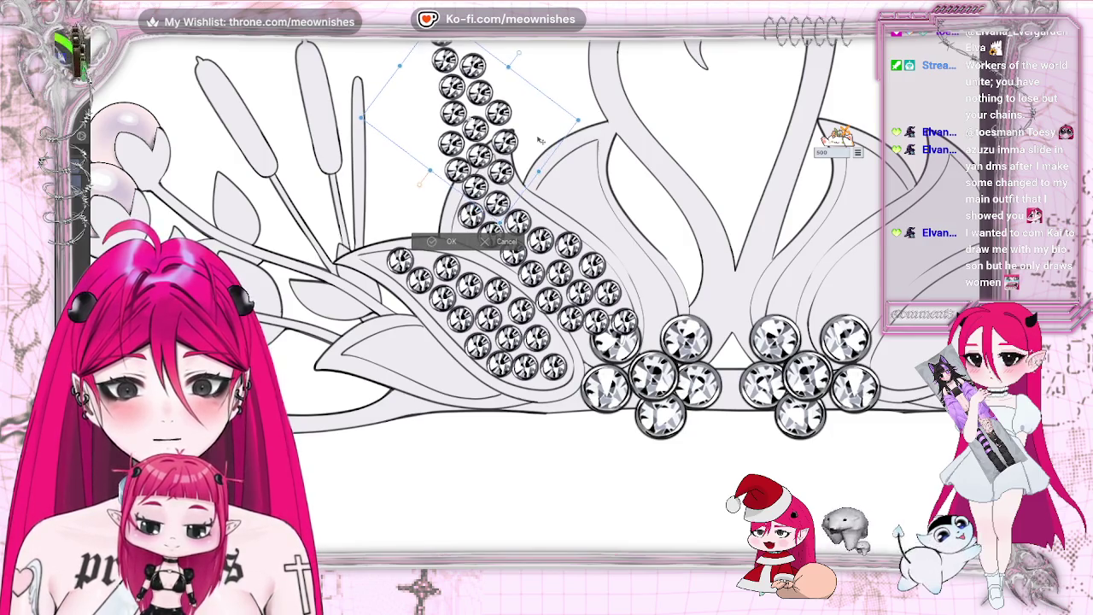
left_click(451, 242)
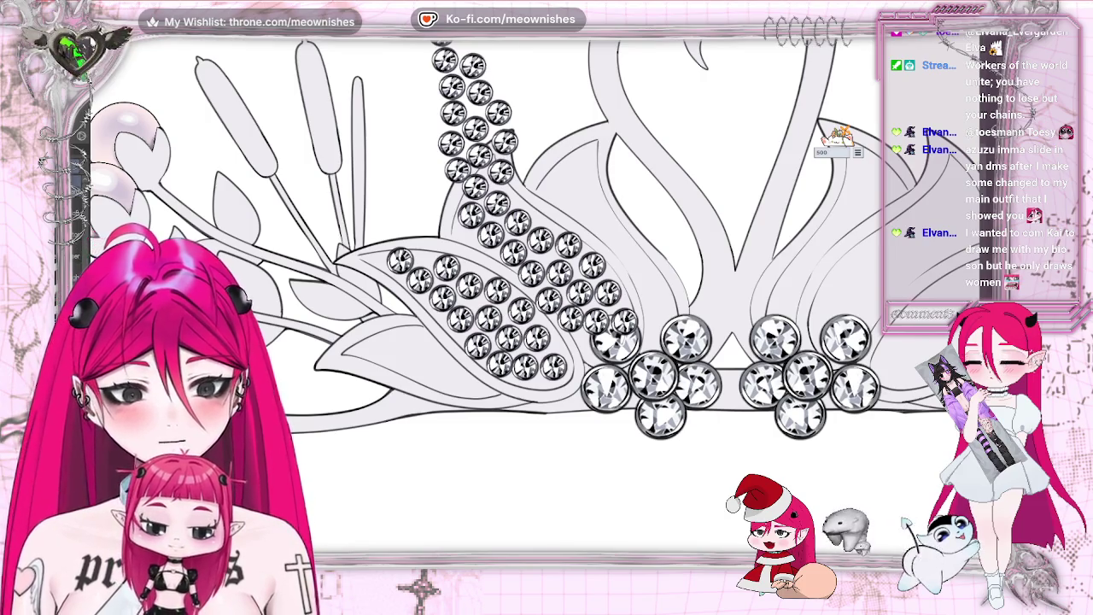
Step: Erase the rhinestones overflowing past the upper leaf's tip and outline
scroll(547, 247, "down", 2)
scroll(547, 247, "up", 1)
mouse_move(618, 94)
left_mouse_down()
mouse_move(451, 136)
mouse_move(446, 180)
mouse_move(468, 129)
left_mouse_up()
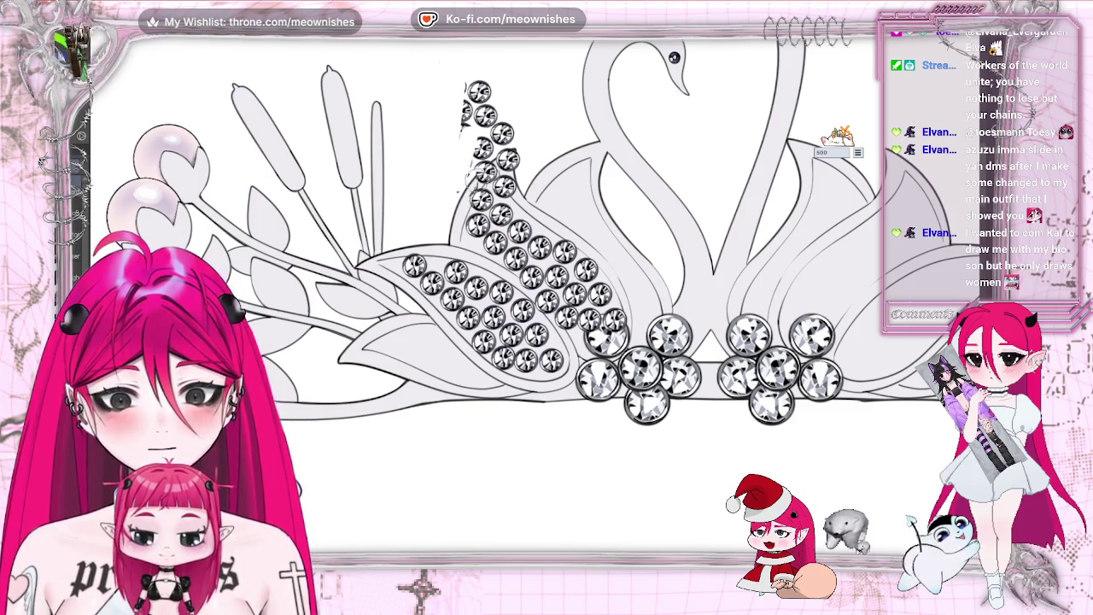
left_click_drag(475, 87, 479, 175)
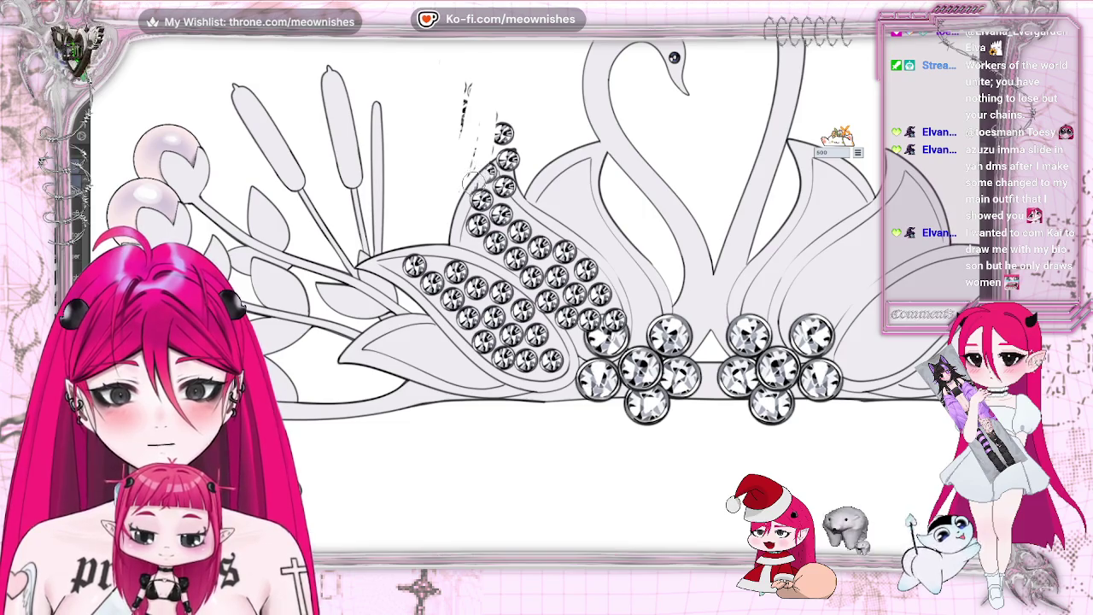
left_click_drag(471, 137, 494, 83)
left_click_drag(505, 122, 503, 137)
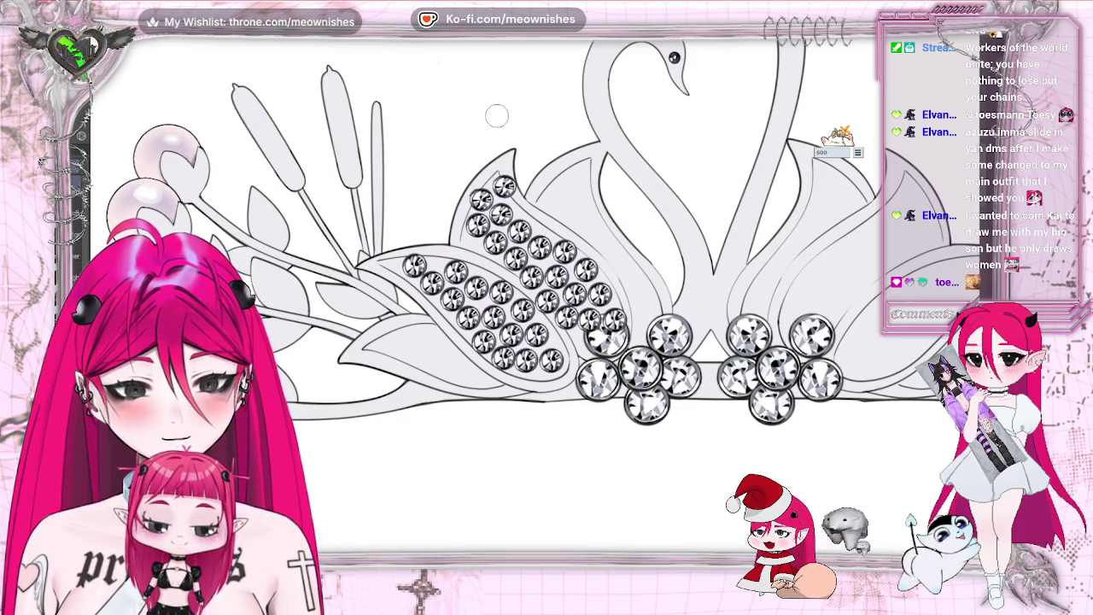
Step: Mirror the view, deselect, and nudge one upper-leaf rhinestone slightly down-left inside the outline
scroll(532, 317, "up", 1)
scroll(537, 302, "up", 1)
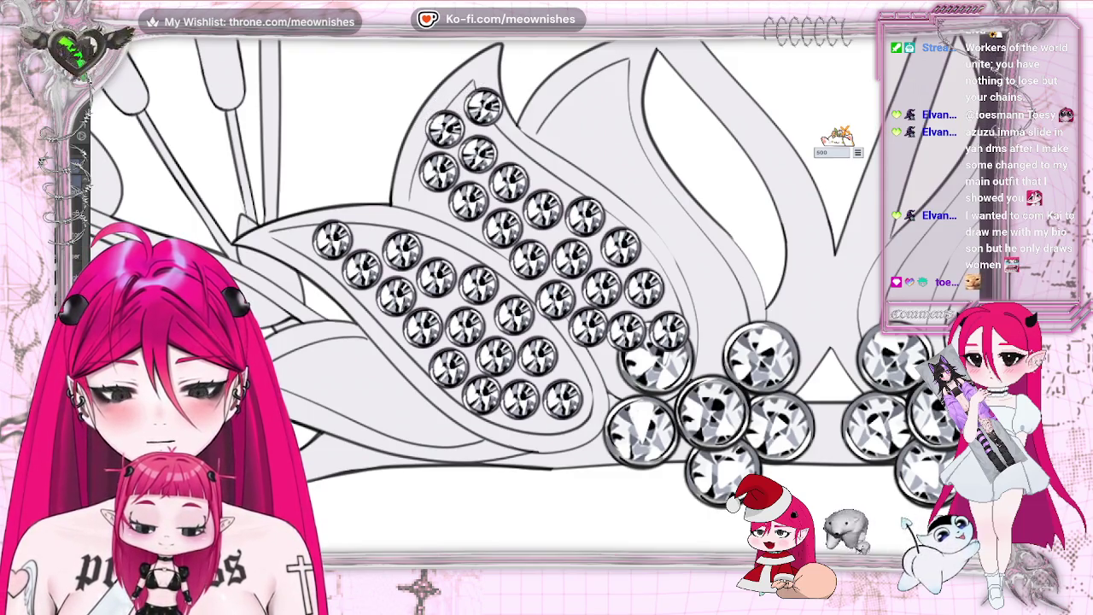
key("h")
key("h")
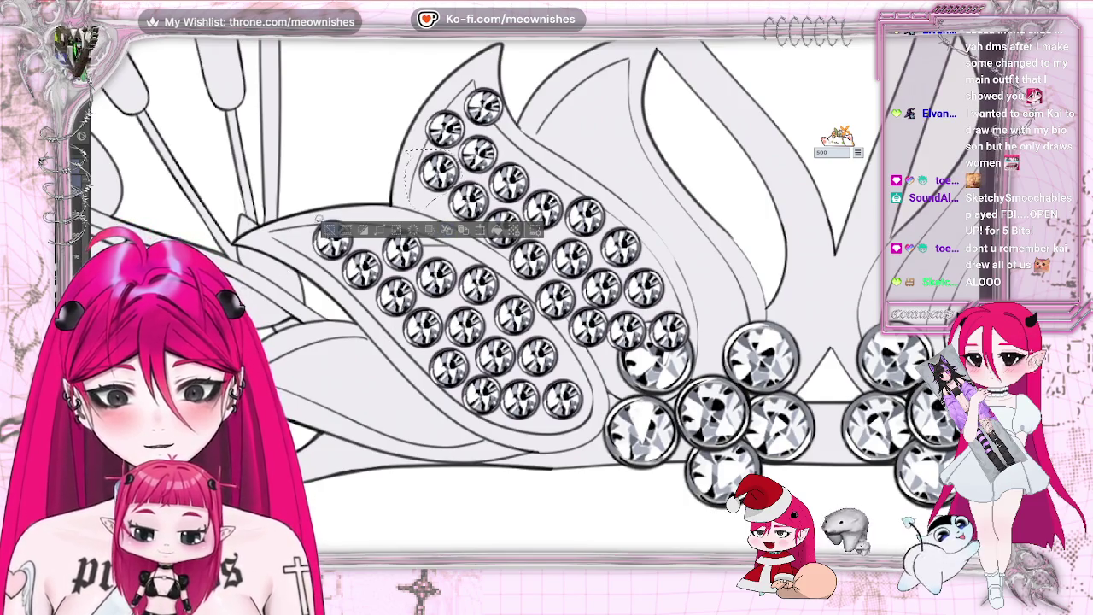
left_click(444, 230)
left_click_drag(438, 171, 431, 184)
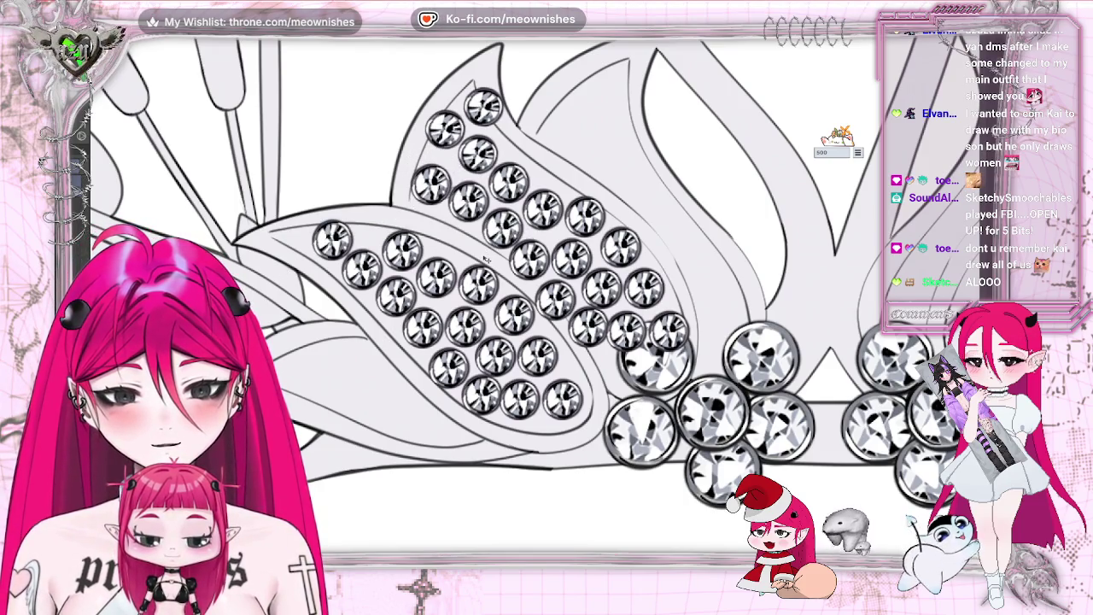